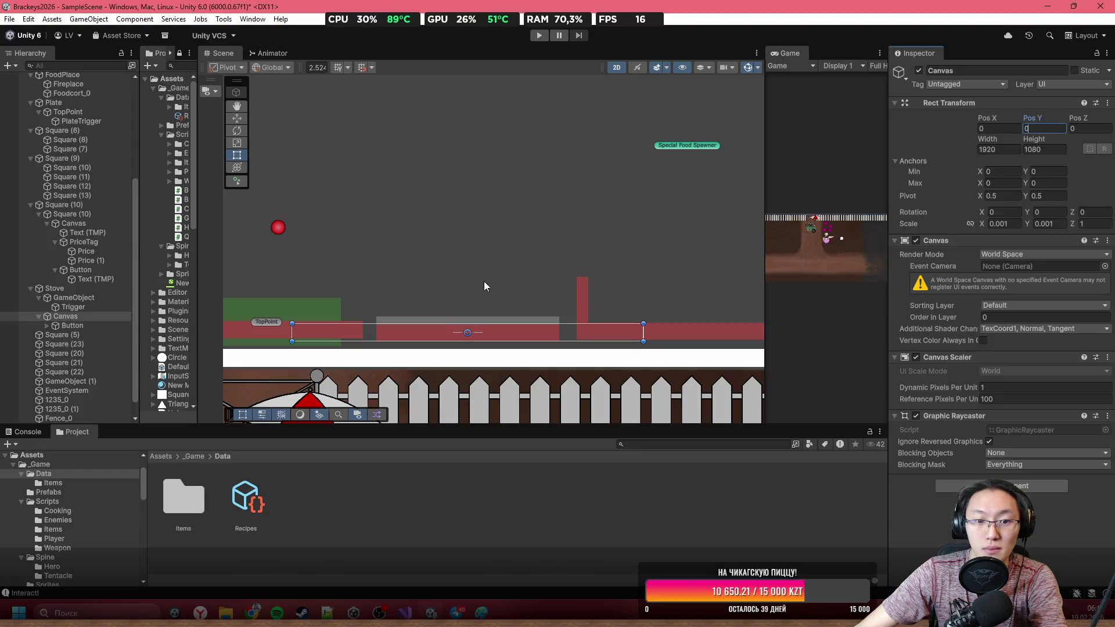
Step: Try stretching the Canvas rectangle upward, undo it, and check the Canvas X and Y scale values
{"action": "scroll", "coordinate": [644, 281], "scroll_direction": "down", "scroll_amount": 2}
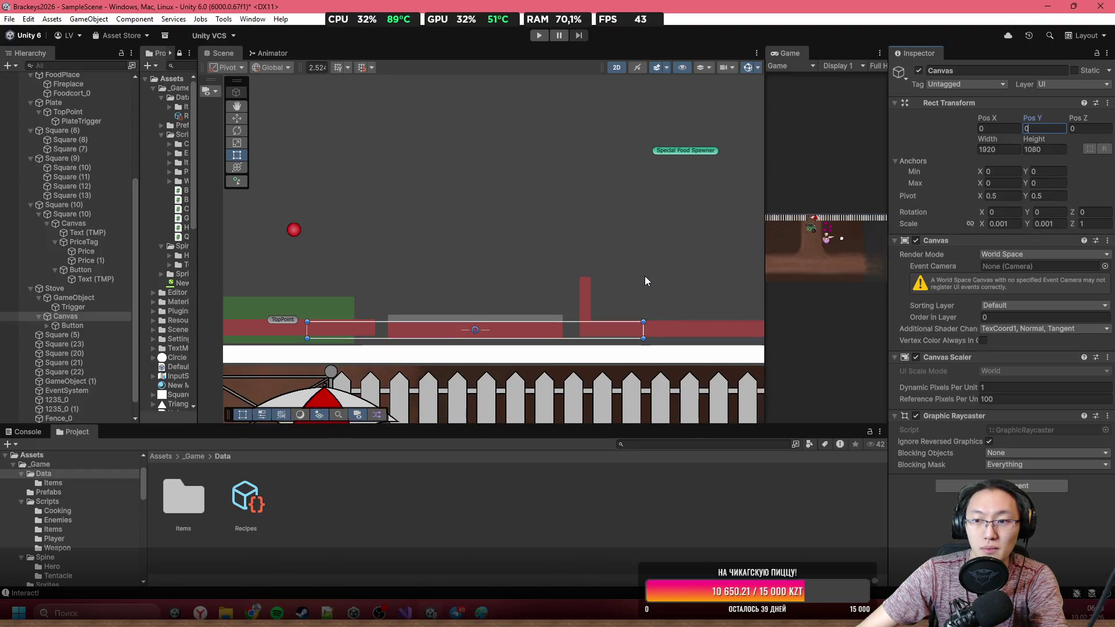
{"action": "scroll", "coordinate": [473, 335], "scroll_direction": "up", "scroll_amount": 2}
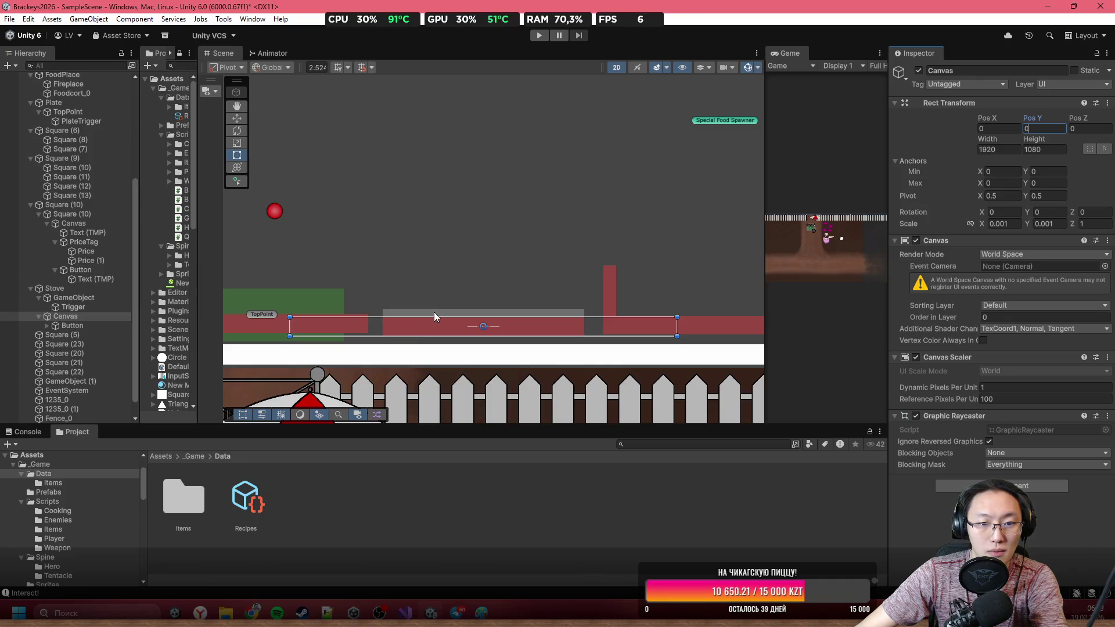
{"action": "left_click_drag", "start_coordinate": [435, 317], "coordinate": [470, 256]}
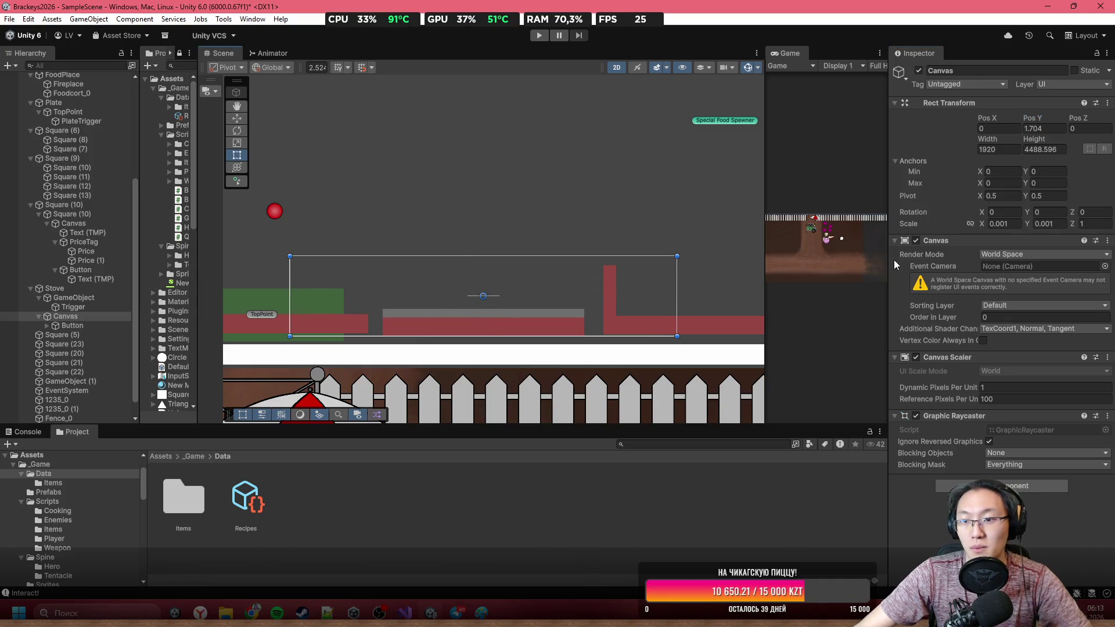
{"action": "key", "text": "ctrl+z"}
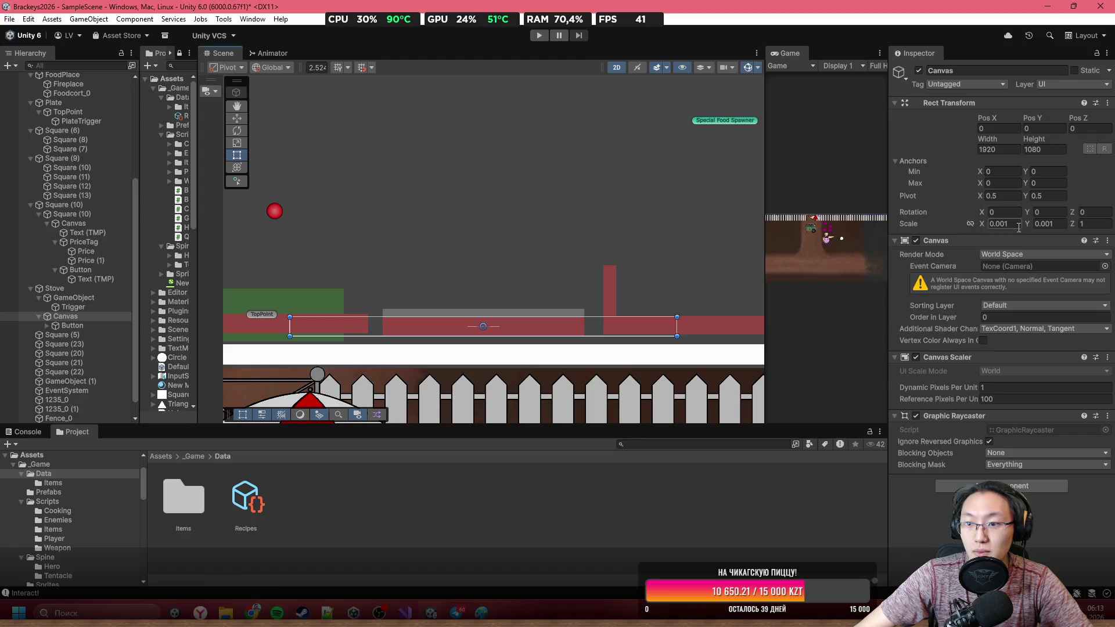
{"action": "left_click", "coordinate": [1013, 224]}
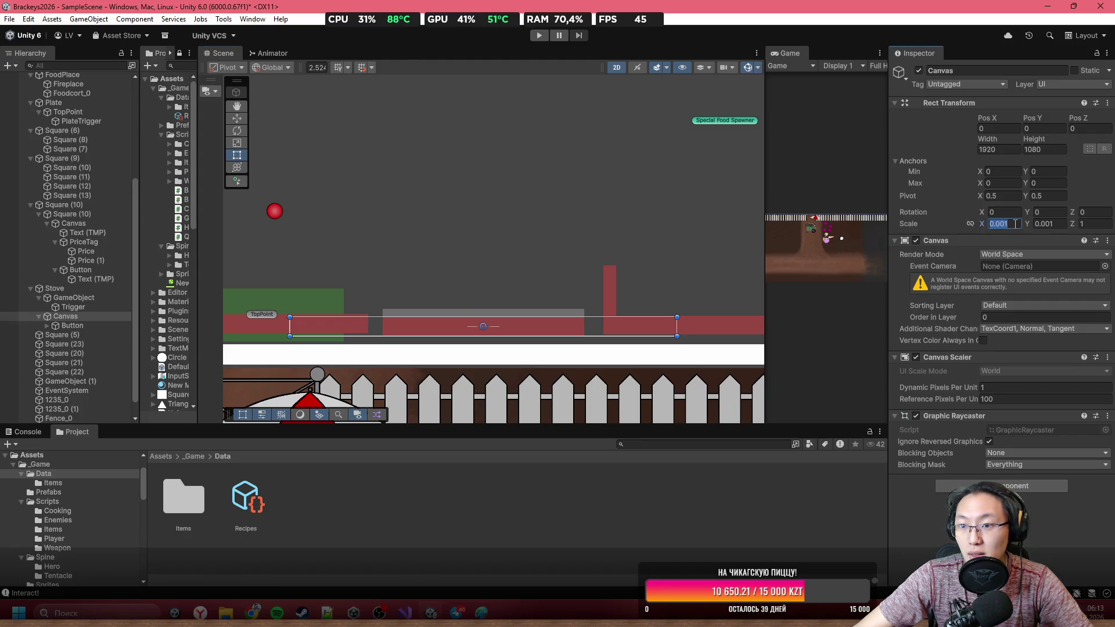
{"action": "left_click", "coordinate": [1046, 227]}
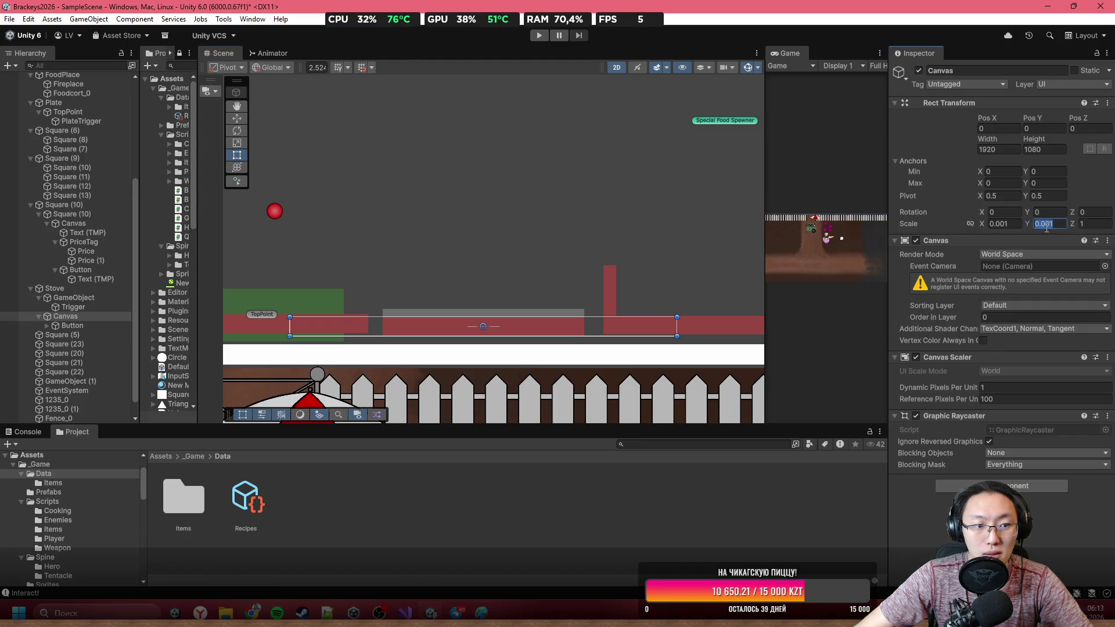
Step: Wrap the Stove in a new empty parent named StoveObject and move the Canvas directly under it
{"action": "left_click", "coordinate": [106, 291]}
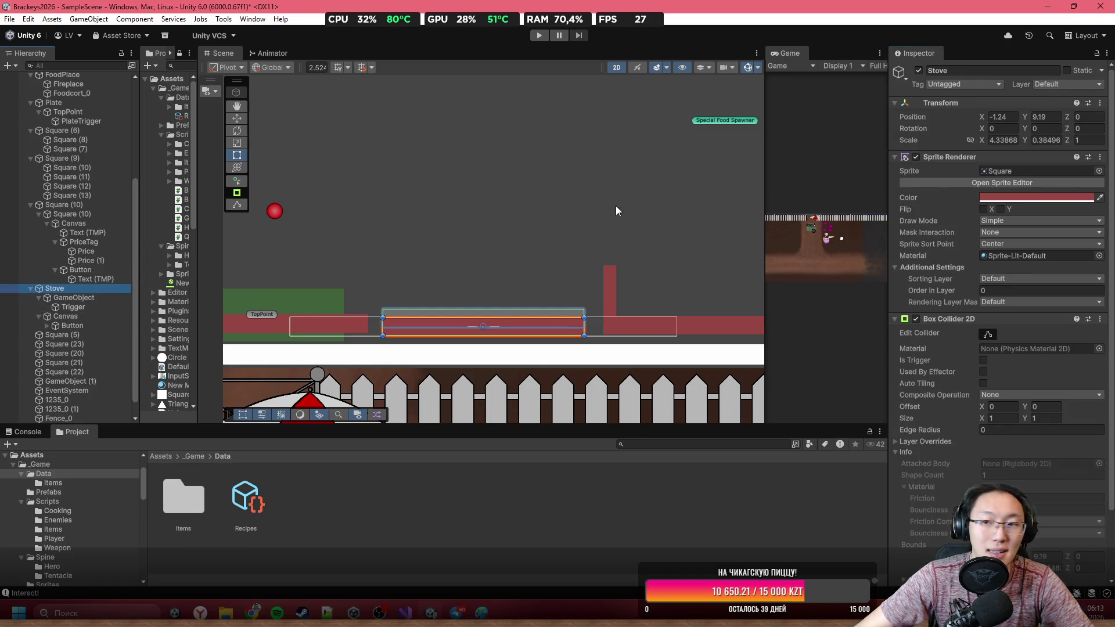
{"action": "scroll", "coordinate": [966, 262], "scroll_direction": "down", "scroll_amount": 3}
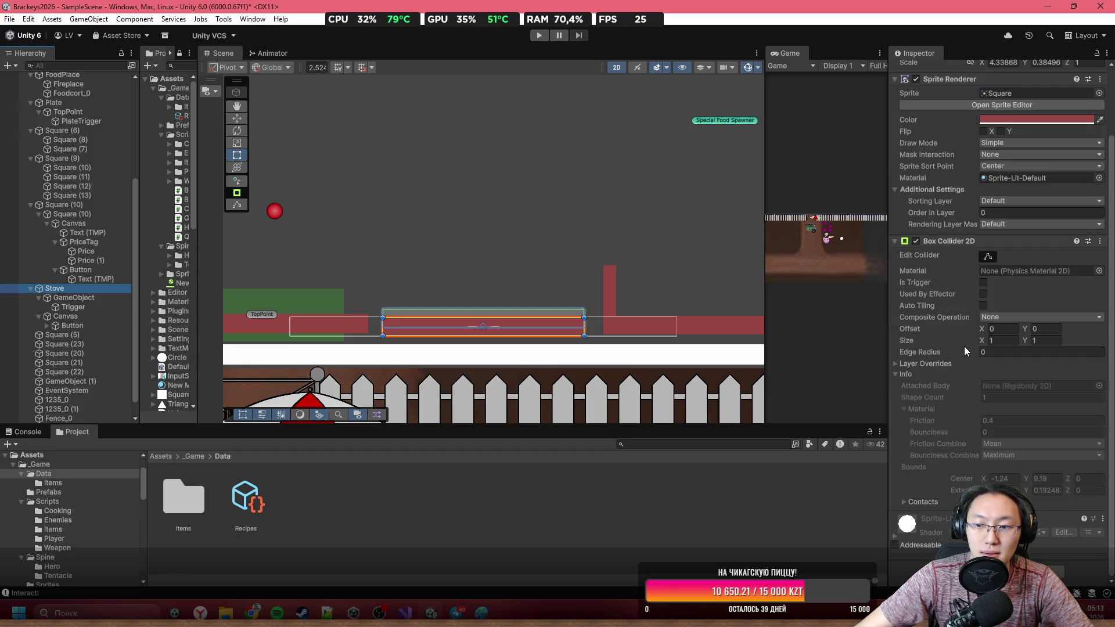
{"action": "scroll", "coordinate": [964, 346], "scroll_direction": "up", "scroll_amount": 3}
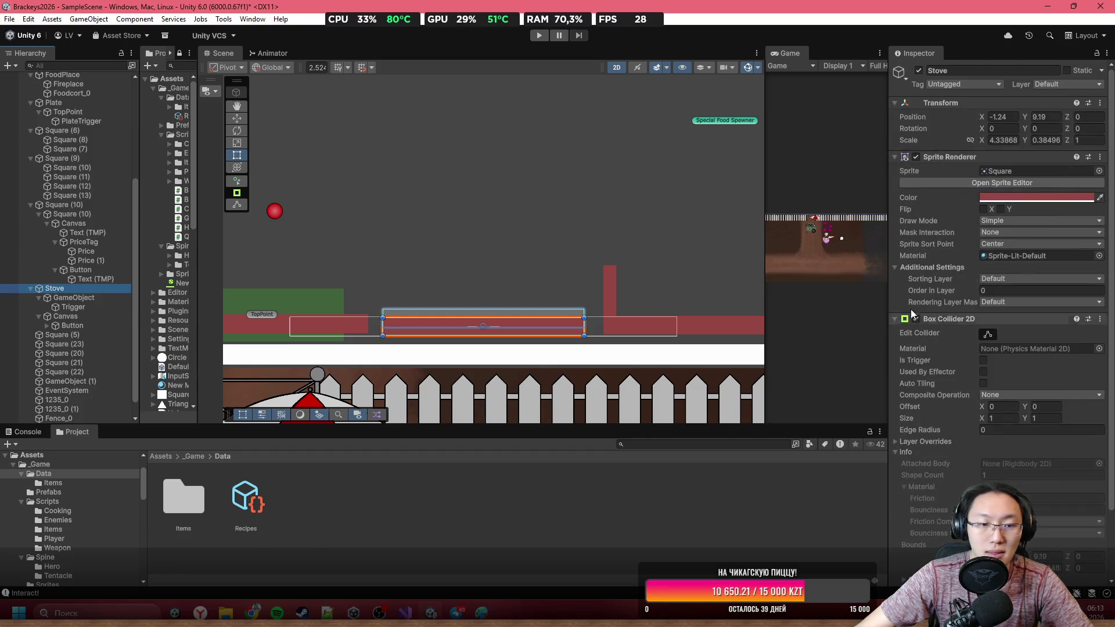
{"action": "right_click", "coordinate": [46, 288]}
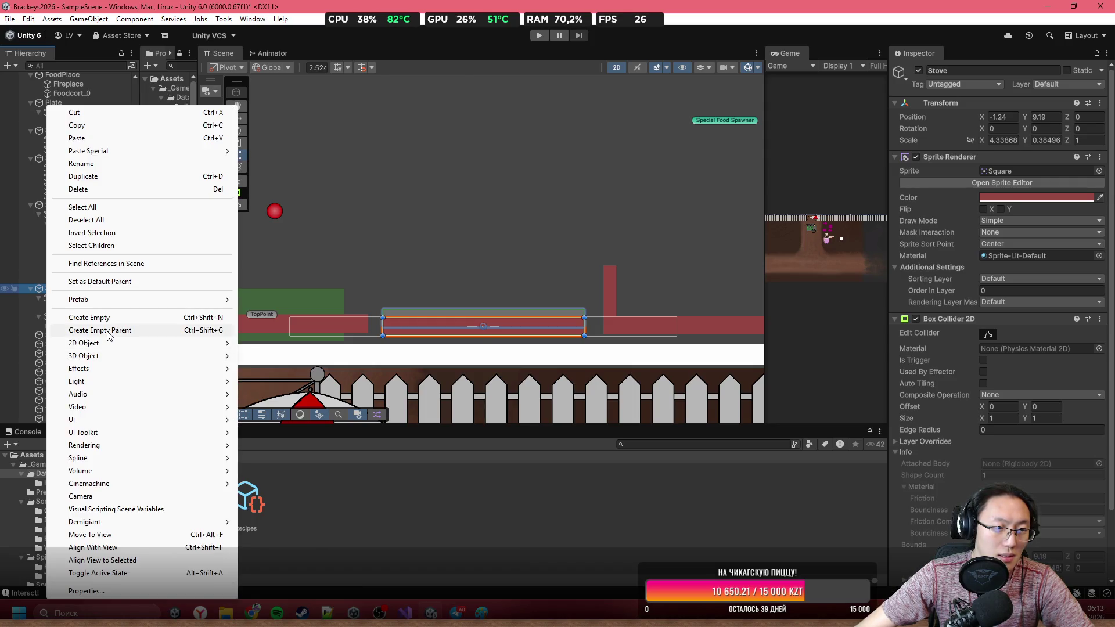
{"action": "left_click", "coordinate": [116, 328]}
{"action": "left_click", "coordinate": [1039, 74]}
{"action": "type", "text": "S"}
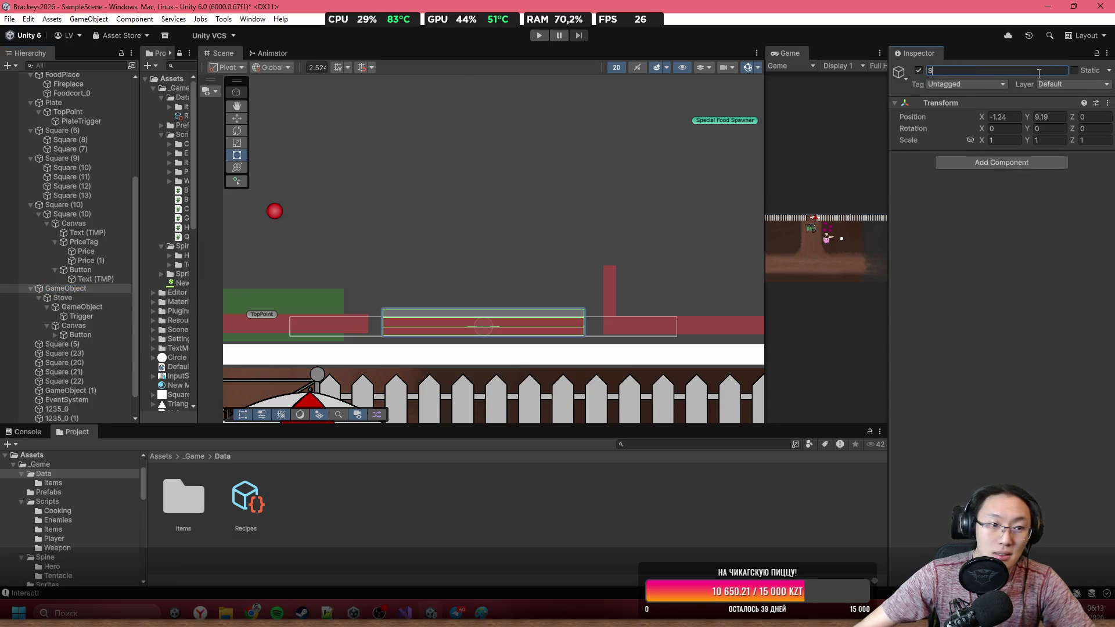
{"action": "type", "text": "tove"}
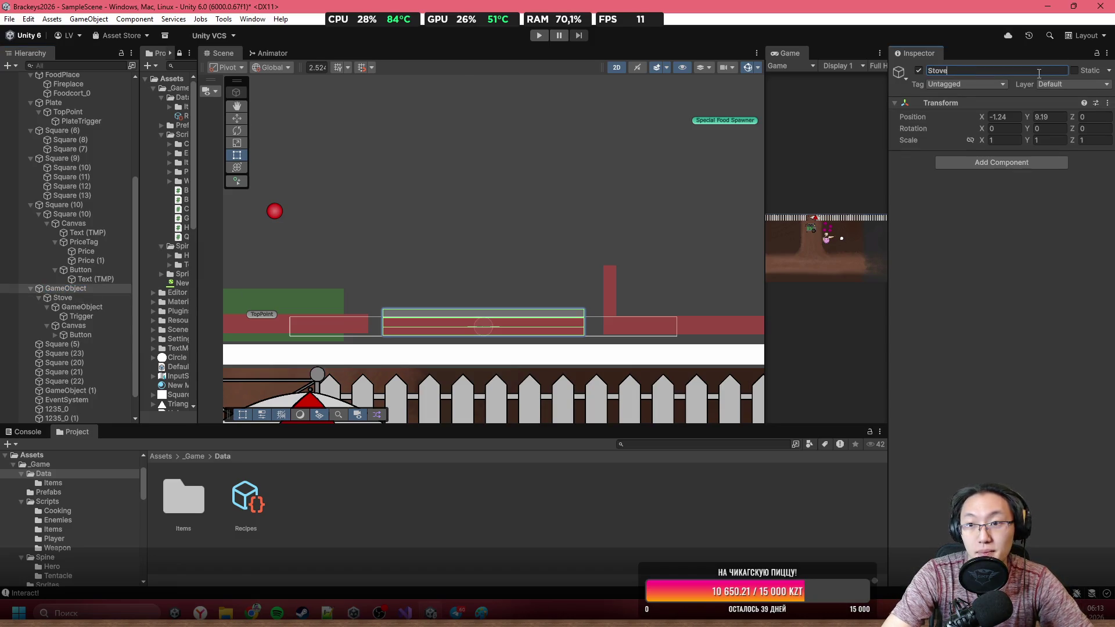
{"action": "type", "text": "Object"}
{"action": "key", "text": "Return"}
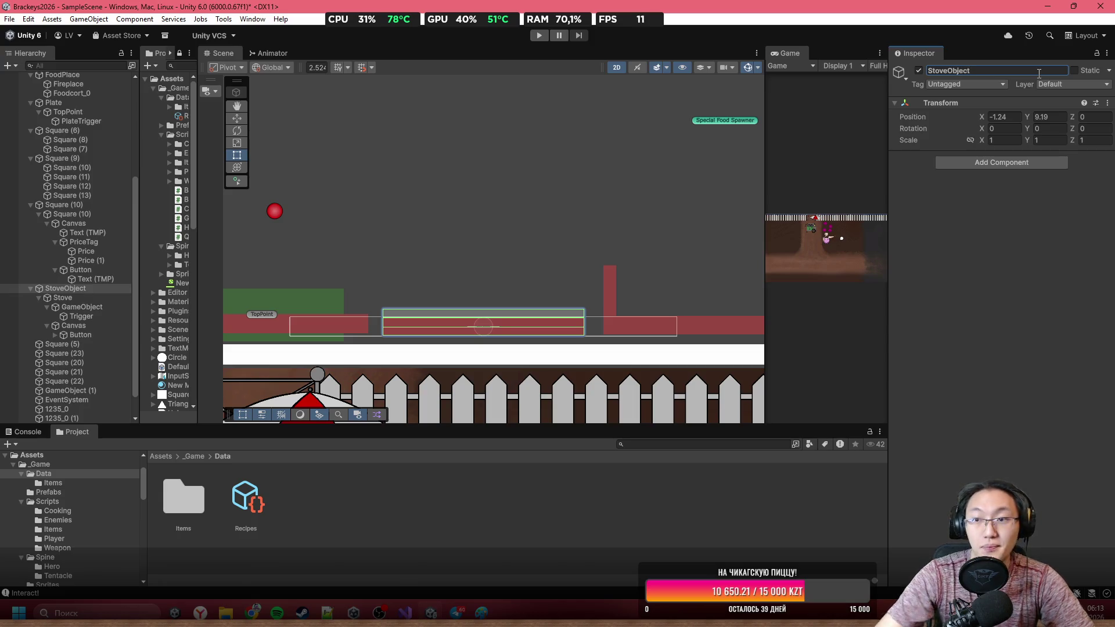
{"action": "mouse_move", "coordinate": [68, 322]}
{"action": "left_mouse_down"}
{"action": "mouse_move", "coordinate": [64, 292]}
{"action": "mouse_move", "coordinate": [83, 327]}
{"action": "left_mouse_up"}
{"action": "left_click", "coordinate": [1004, 223]}
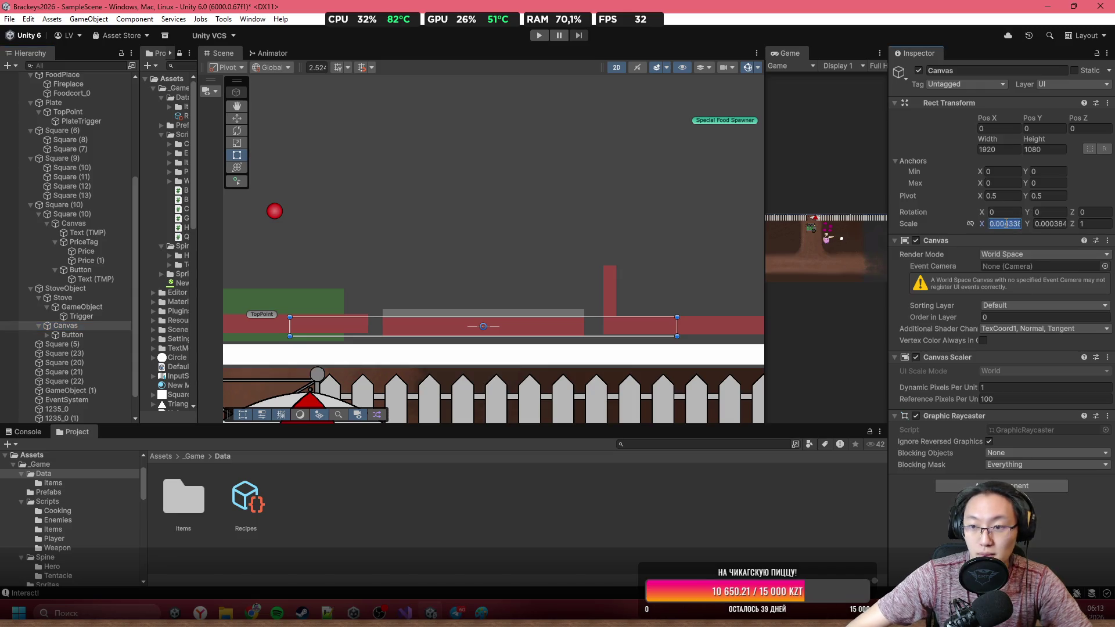
Step: Set the Canvas scale to 0.01 on both X and Y
{"action": "type", "text": "0.01"}
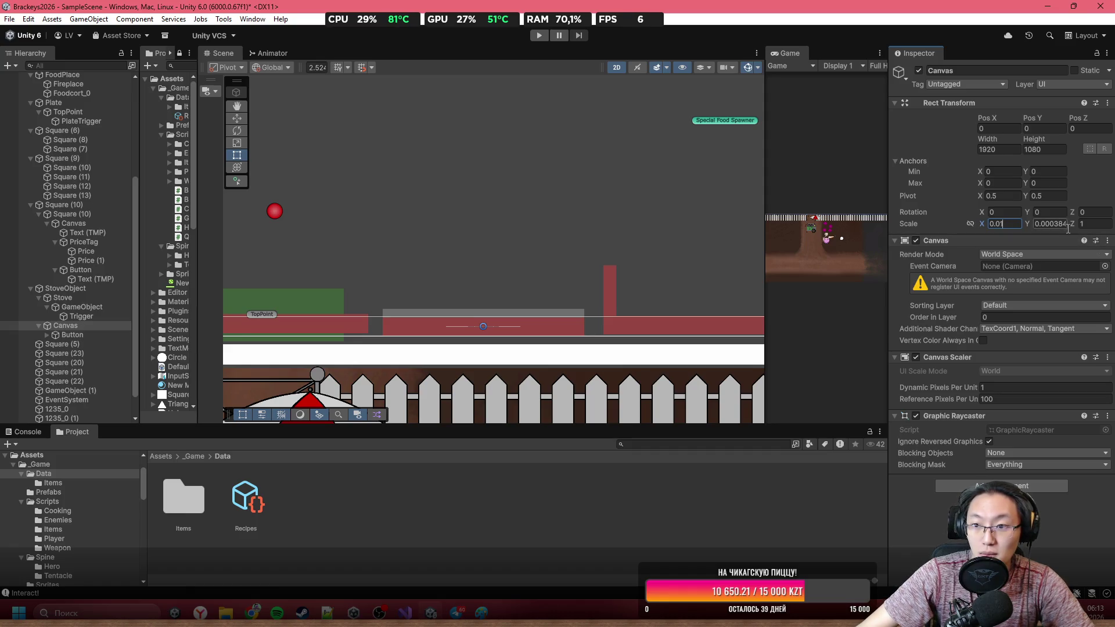
{"action": "left_click", "coordinate": [1051, 224]}
{"action": "type", "text": "0.01"}
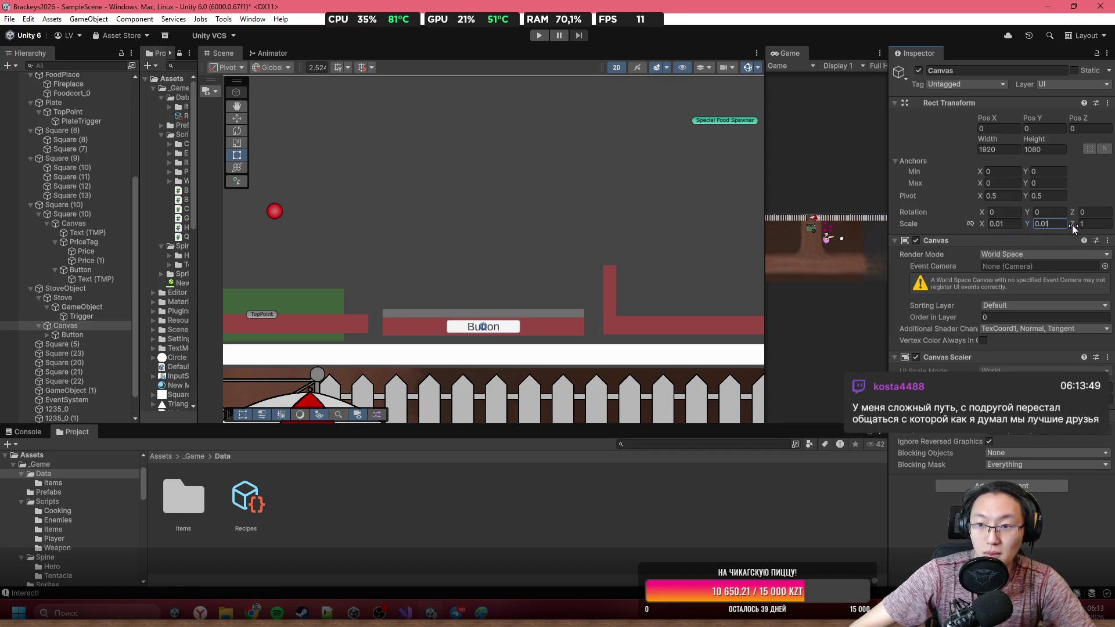
{"action": "key", "text": "Return"}
Step: Resize the Canvas rectangle to about 321 × 91 so it fits snugly around the Button
{"action": "scroll", "coordinate": [545, 263], "scroll_direction": "down", "scroll_amount": 4}
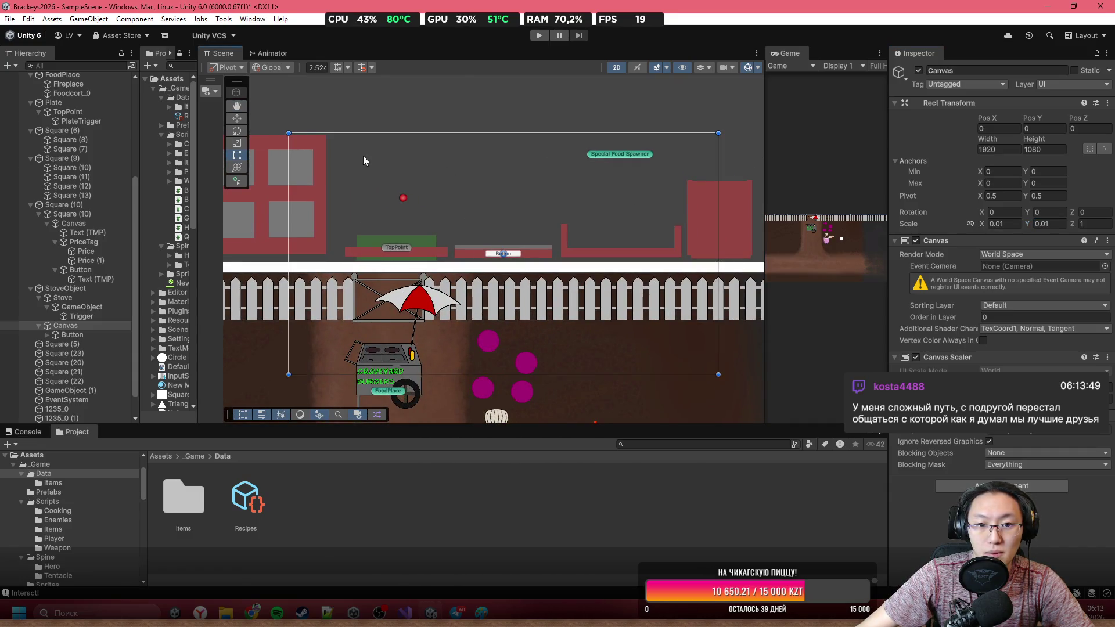
{"action": "mouse_move", "coordinate": [284, 131]}
{"action": "left_mouse_down"}
{"action": "mouse_move", "coordinate": [578, 270]}
{"action": "mouse_move", "coordinate": [646, 354]}
{"action": "mouse_move", "coordinate": [540, 258]}
{"action": "mouse_move", "coordinate": [520, 254]}
{"action": "left_mouse_up"}
{"action": "scroll", "coordinate": [520, 254], "scroll_direction": "up", "scroll_amount": 5}
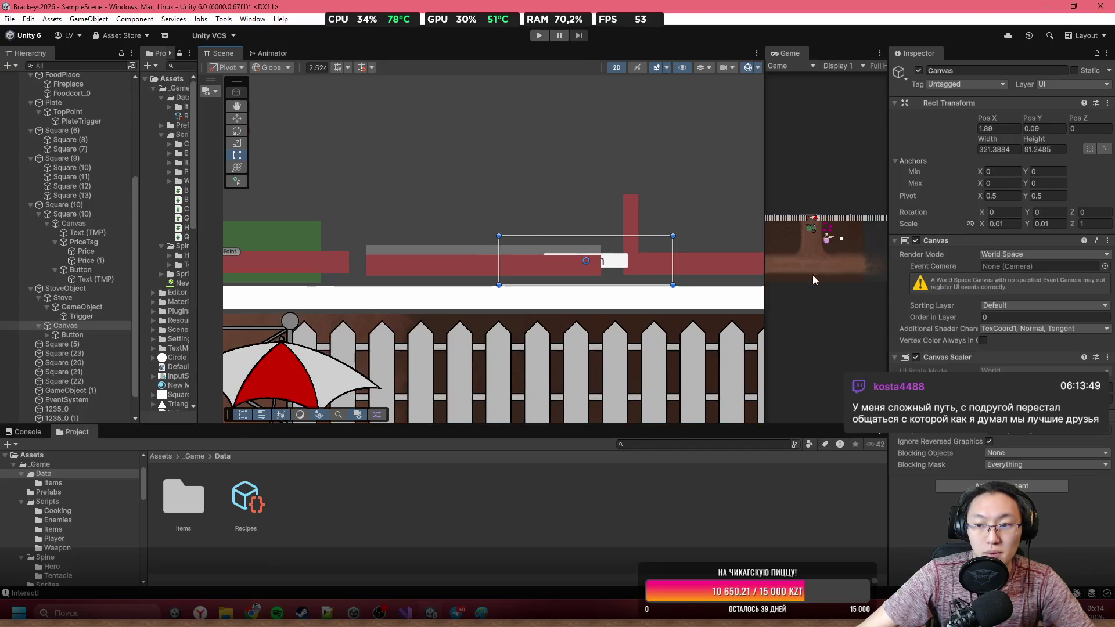
{"action": "left_click", "coordinate": [82, 301]}
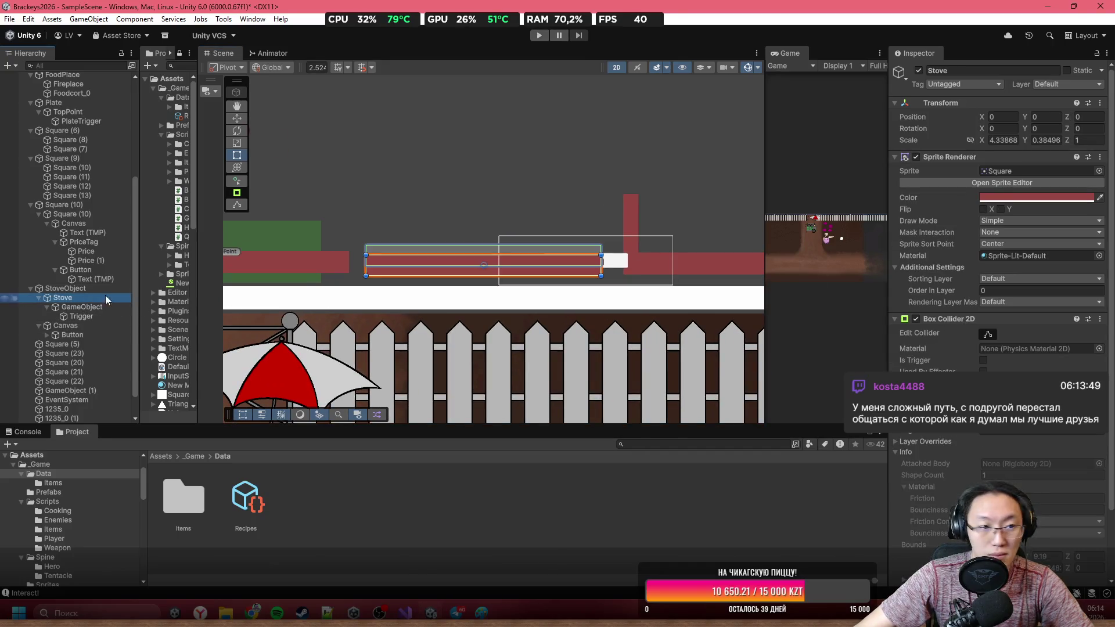
Step: Raise the Stove Sprite Renderer's order in layer to 28
{"action": "left_click", "coordinate": [104, 291]}
{"action": "left_click", "coordinate": [102, 294]}
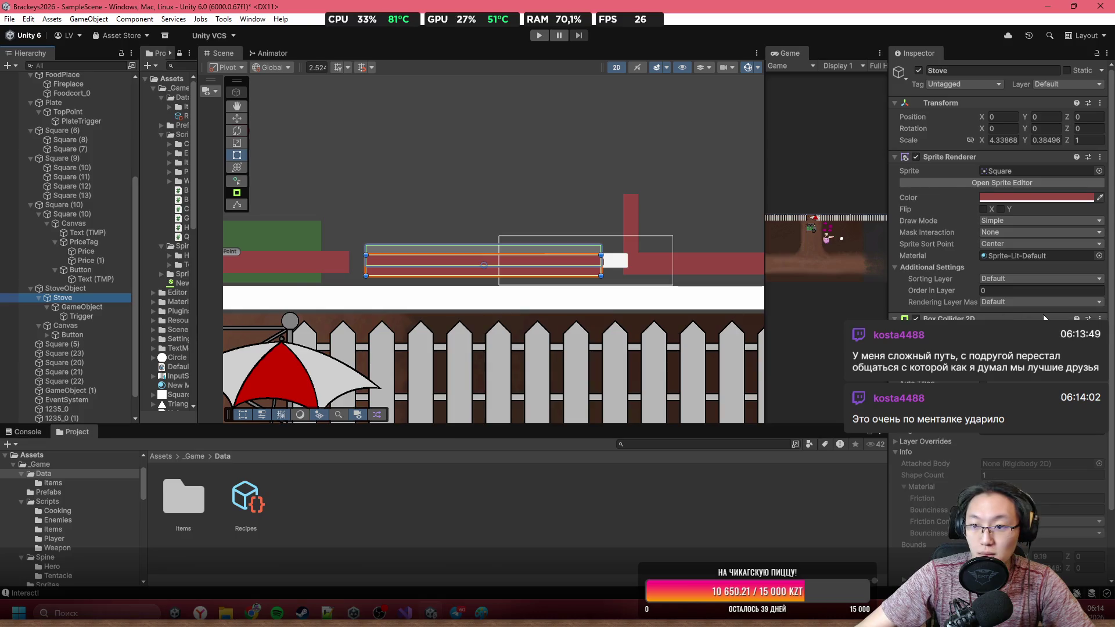
{"action": "scroll", "coordinate": [1025, 254], "scroll_direction": "down", "scroll_amount": 3}
{"action": "left_click", "coordinate": [1020, 213]}
{"action": "type", "text": "10"}
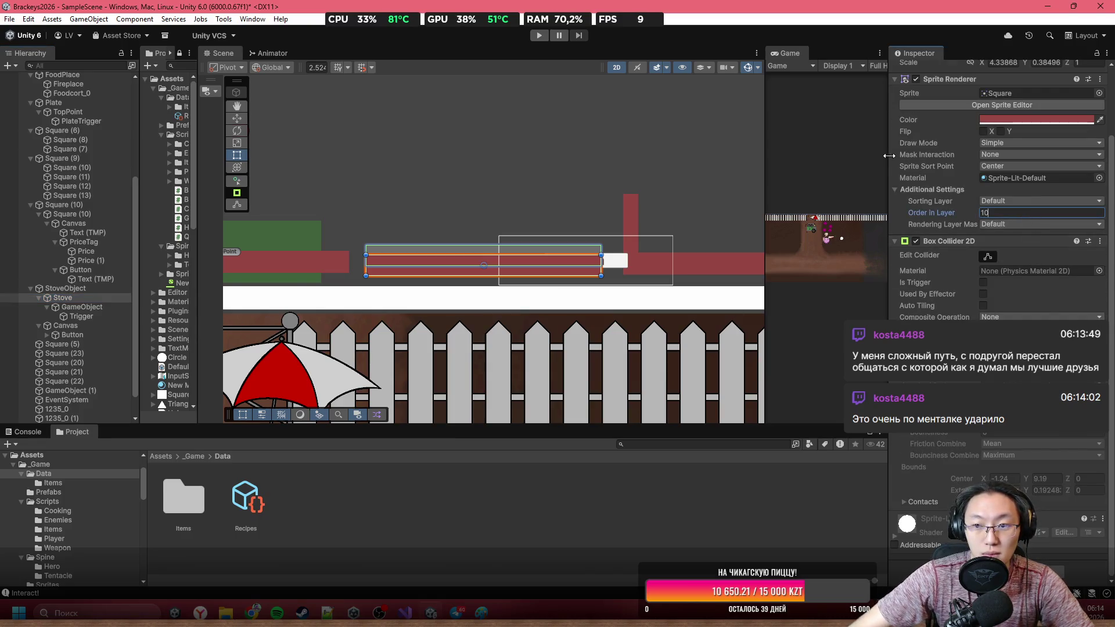
{"action": "left_click_drag", "start_coordinate": [966, 213], "coordinate": [977, 212]}
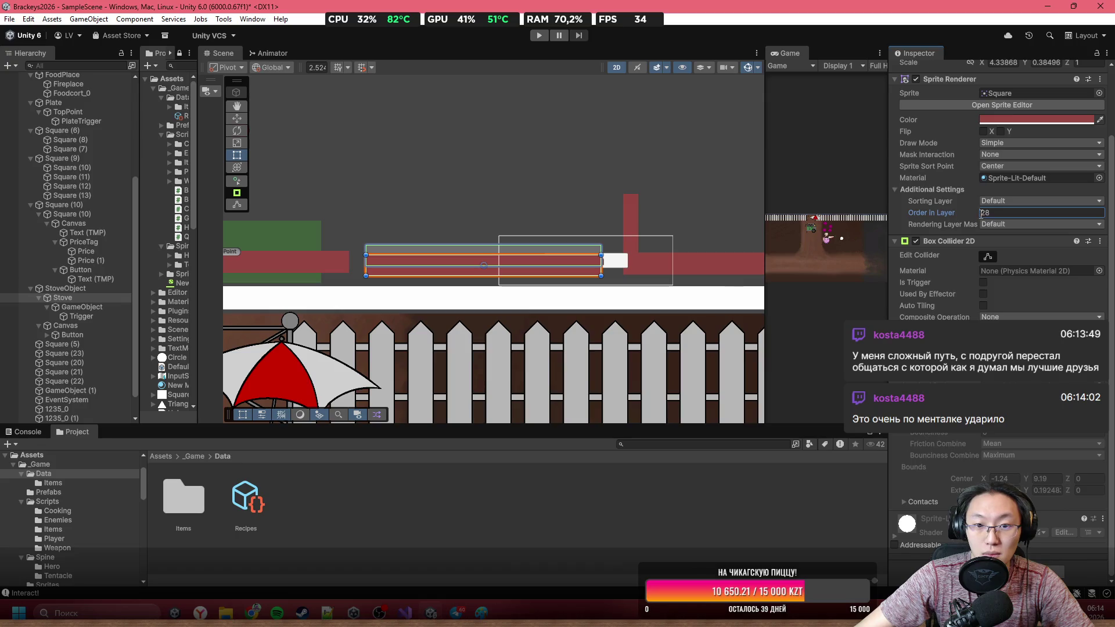
Step: Add a new sorting layer named Front alongside Default
{"action": "left_click", "coordinate": [1009, 200]}
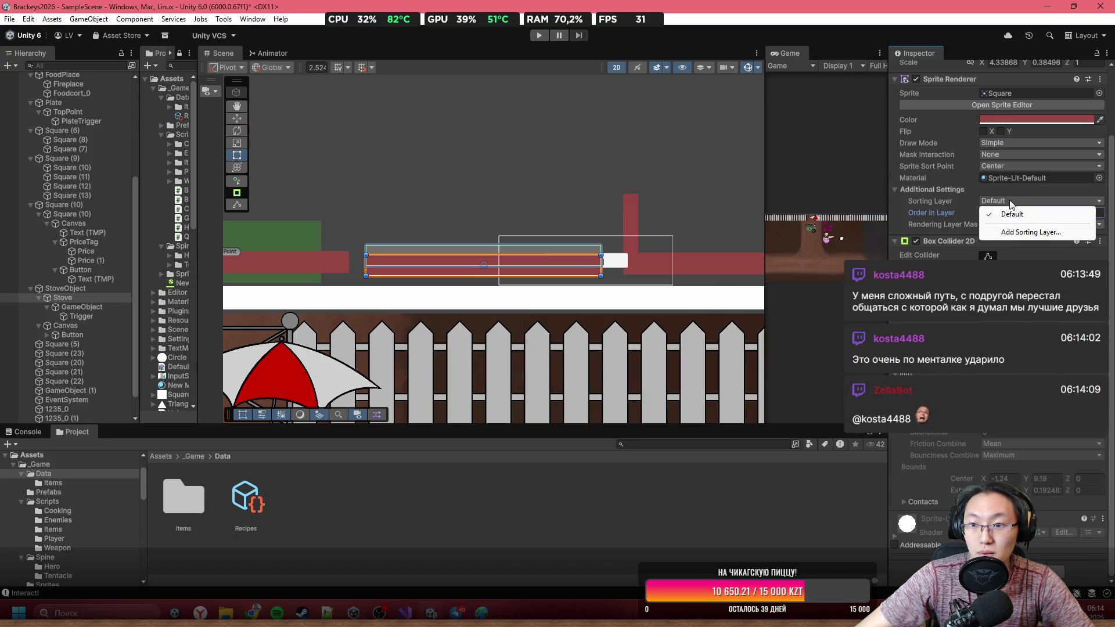
{"action": "left_click", "coordinate": [1011, 233]}
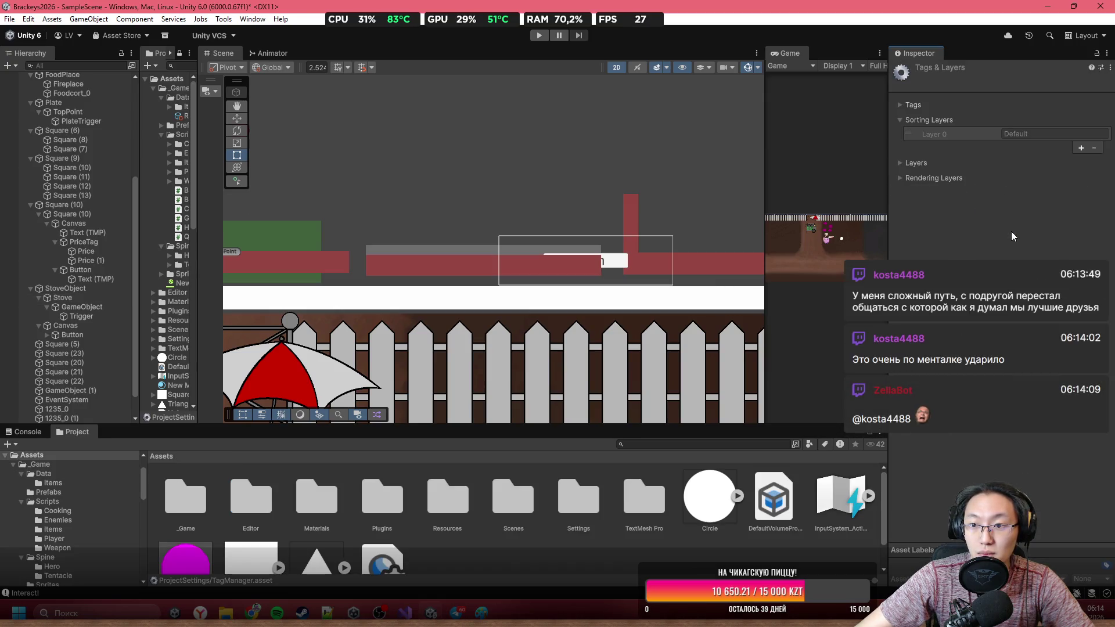
{"action": "left_click", "coordinate": [1080, 148]}
{"action": "left_click", "coordinate": [1075, 148]}
{"action": "type", "text": "Front"}
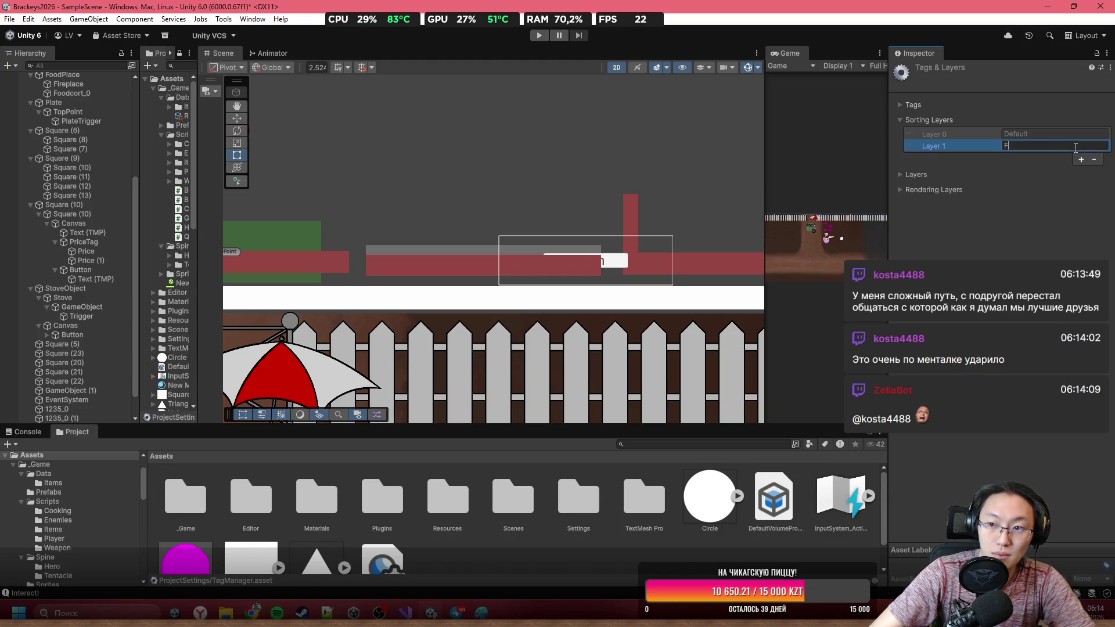
{"action": "key", "text": "Return"}
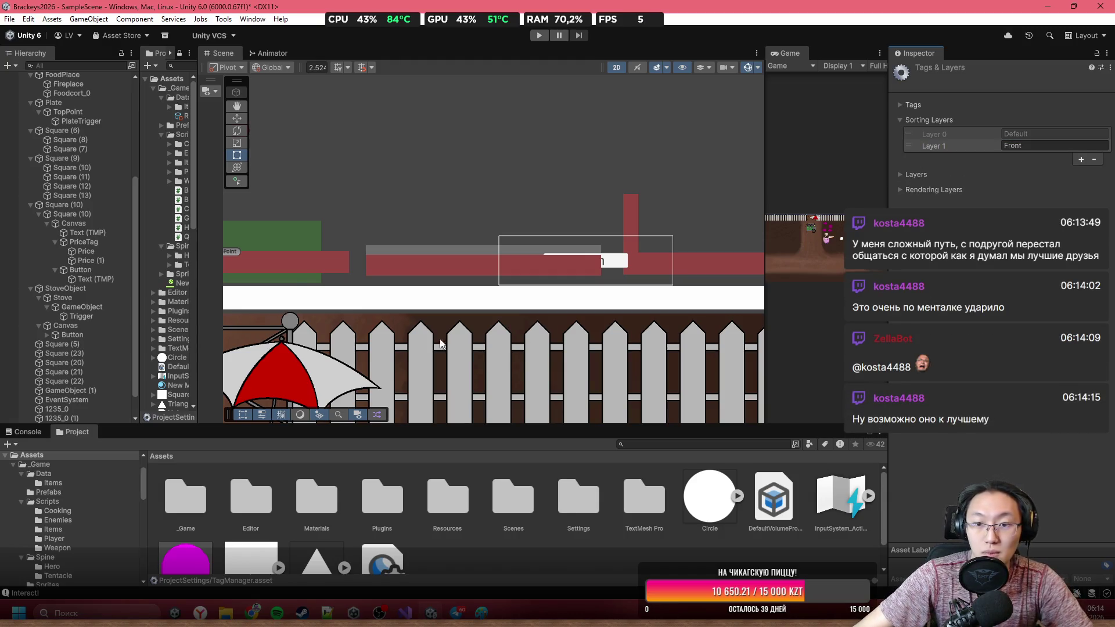
{"action": "left_click", "coordinate": [69, 288]}
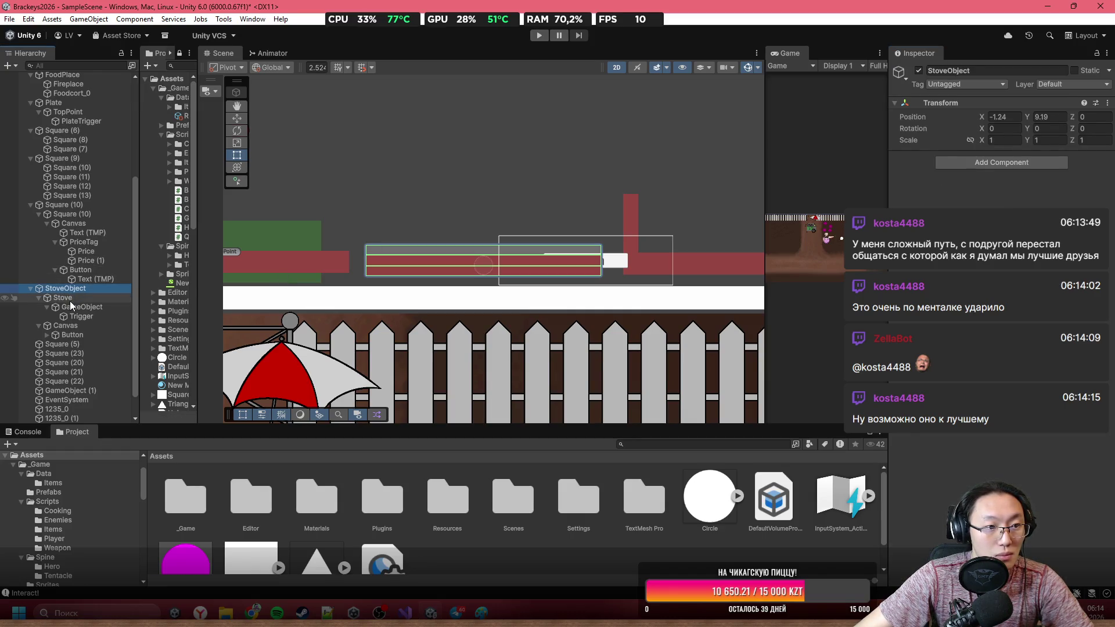
Step: Give the Canvas an order in layer of 50, leaving its sorting layer on Default
{"action": "left_click", "coordinate": [65, 325]}
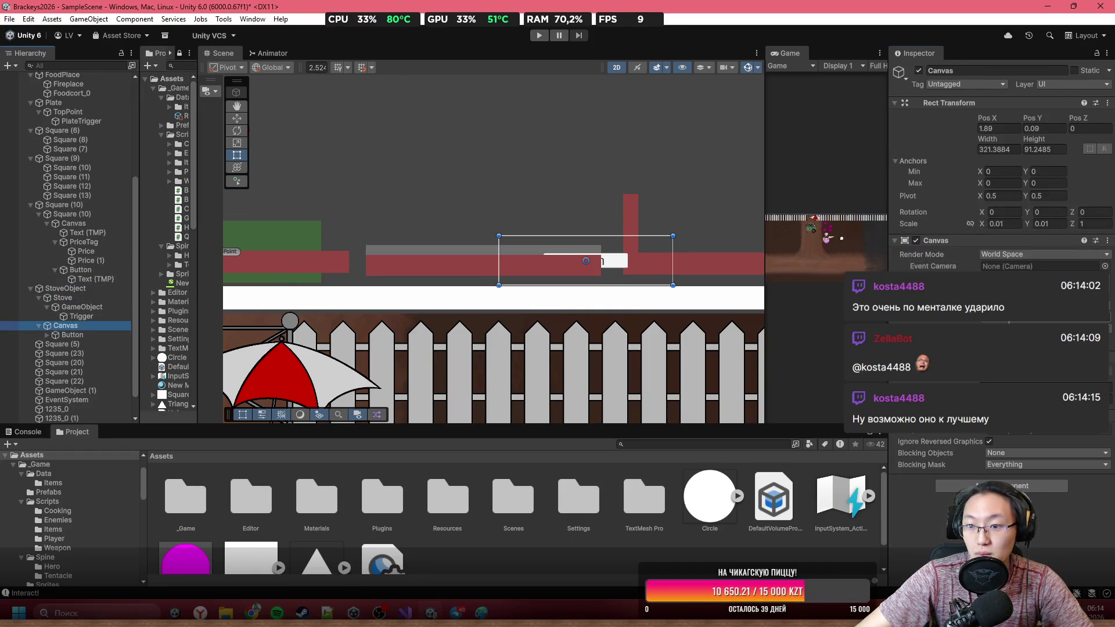
{"action": "left_click", "coordinate": [1045, 317]}
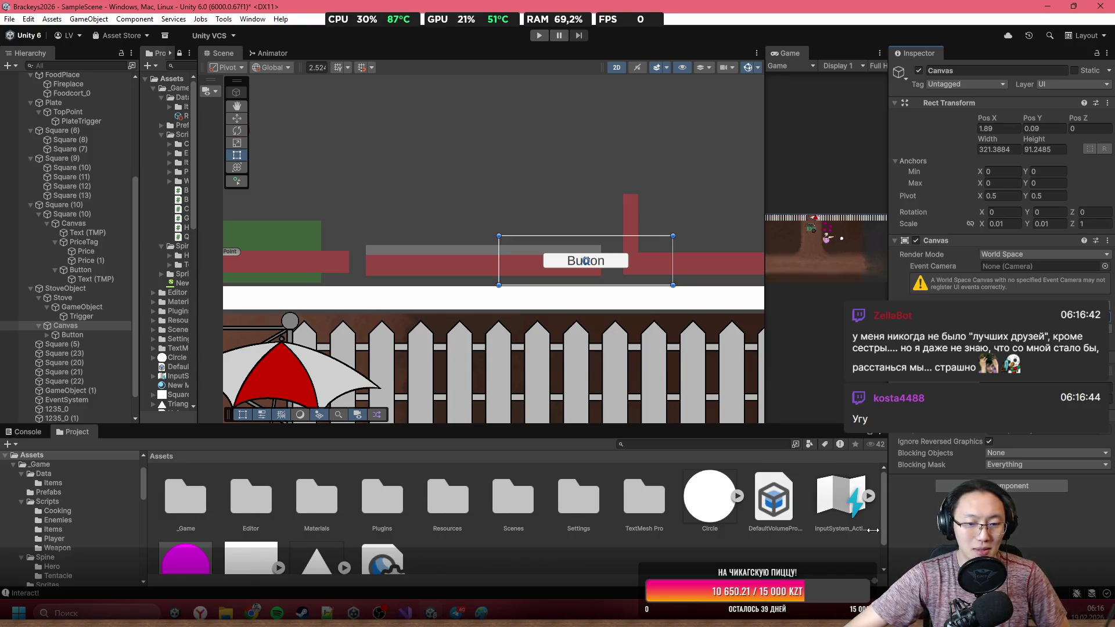
Step: Bring up Paint, move its window up and right, and erase all old doodles from the canvas
{"action": "left_click", "coordinate": [481, 613]}
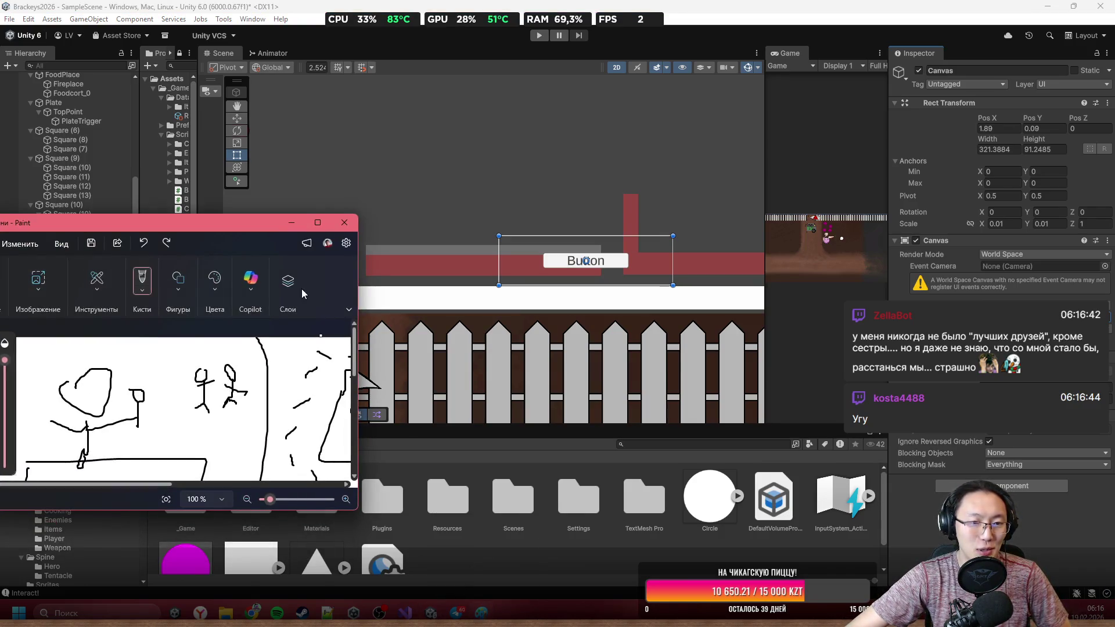
{"action": "left_click_drag", "start_coordinate": [254, 228], "coordinate": [456, 184]}
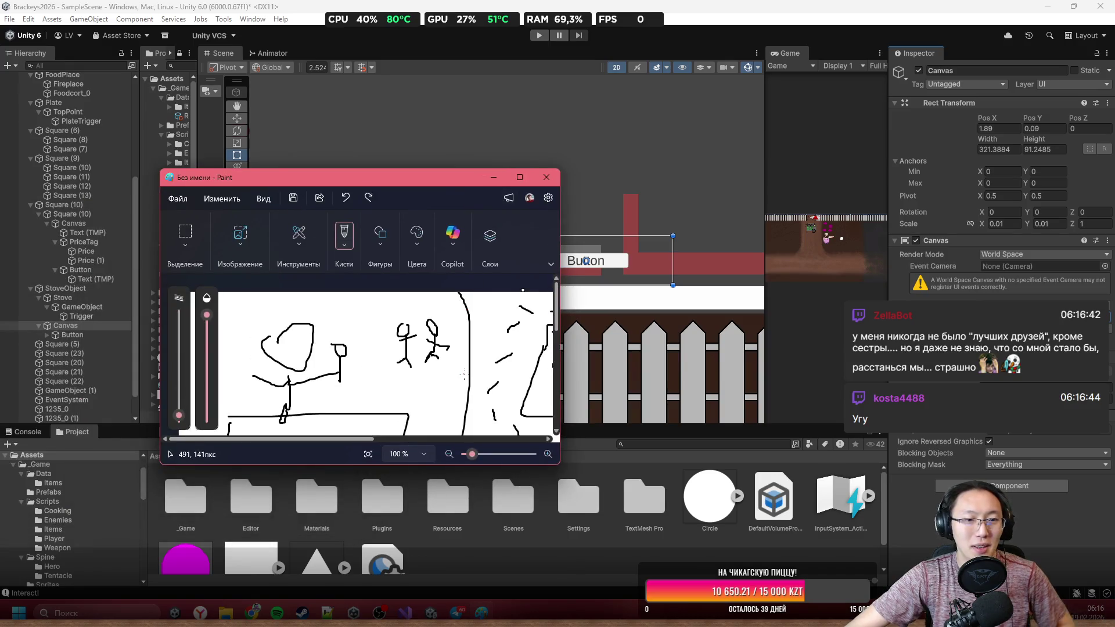
{"action": "key", "text": "ctrl+a"}
{"action": "key", "text": "Delete"}
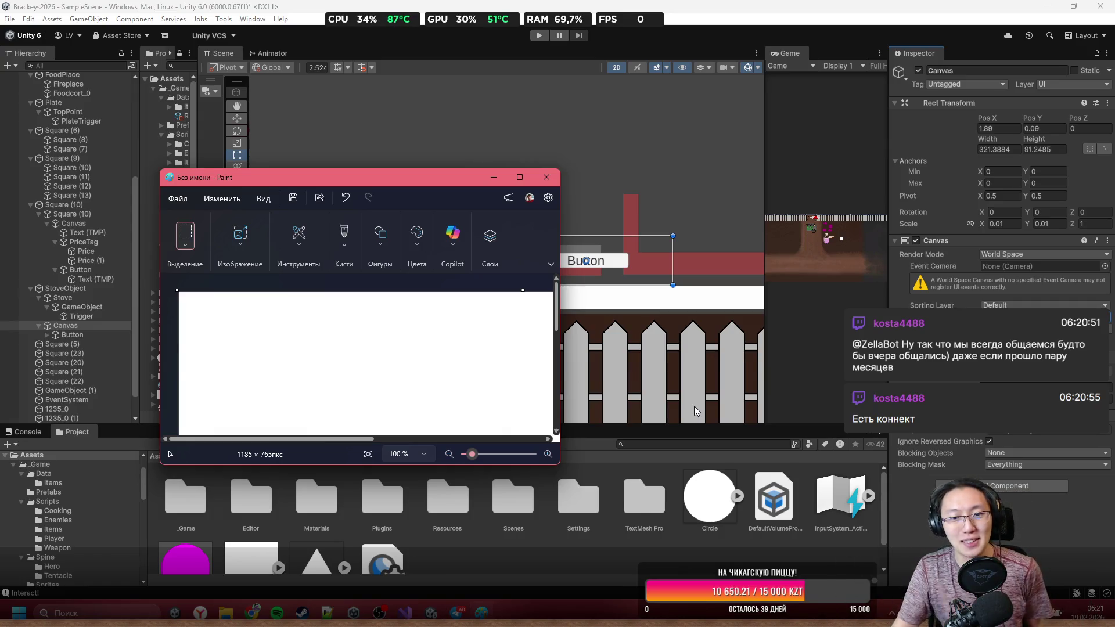
Step: Close the untitled Paint sketch without saving and bring the stove's Canvas and Button into Scene view
{"action": "left_click", "coordinate": [546, 177]}
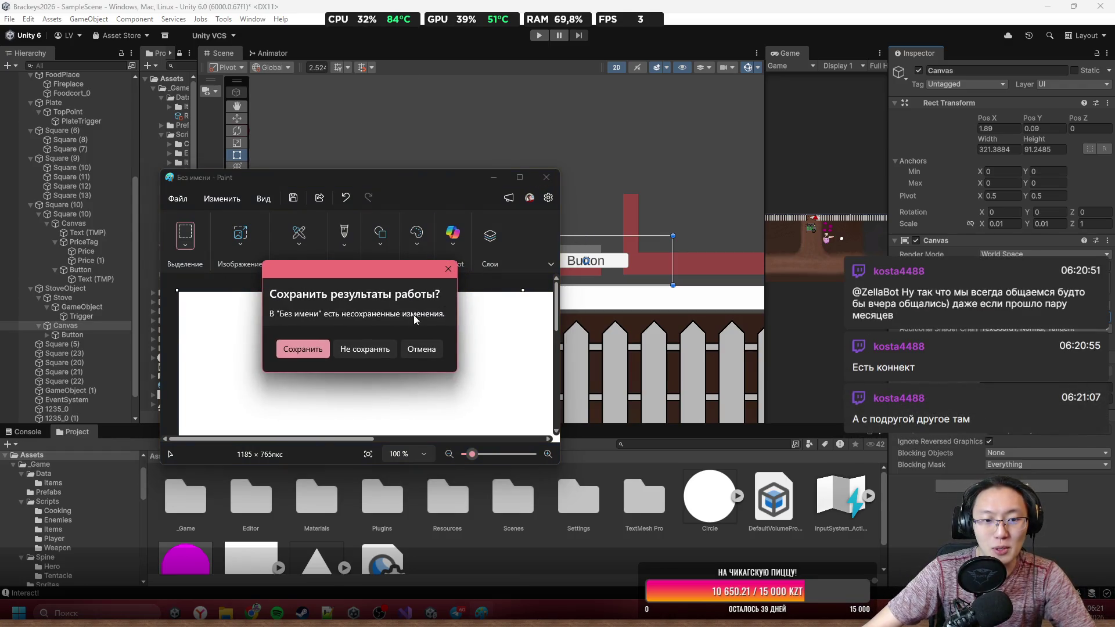
{"action": "left_click", "coordinate": [379, 353]}
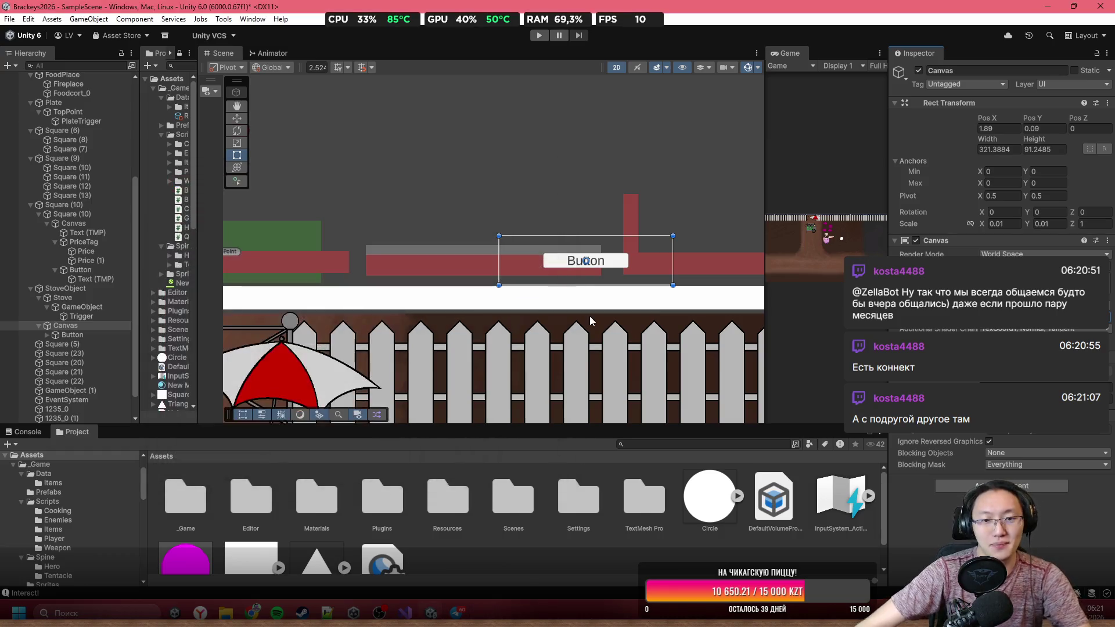
{"action": "scroll", "coordinate": [574, 203], "scroll_direction": "up", "scroll_amount": 3}
{"action": "left_click_drag", "start_coordinate": [575, 265], "coordinate": [357, 264]}
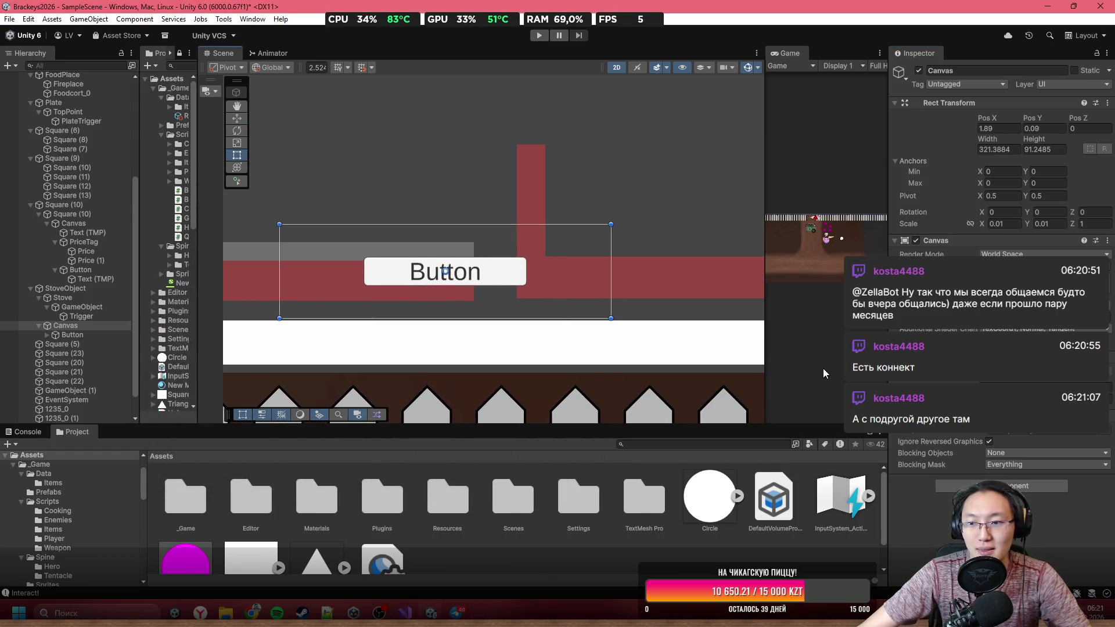
{"action": "left_click", "coordinate": [985, 70]}
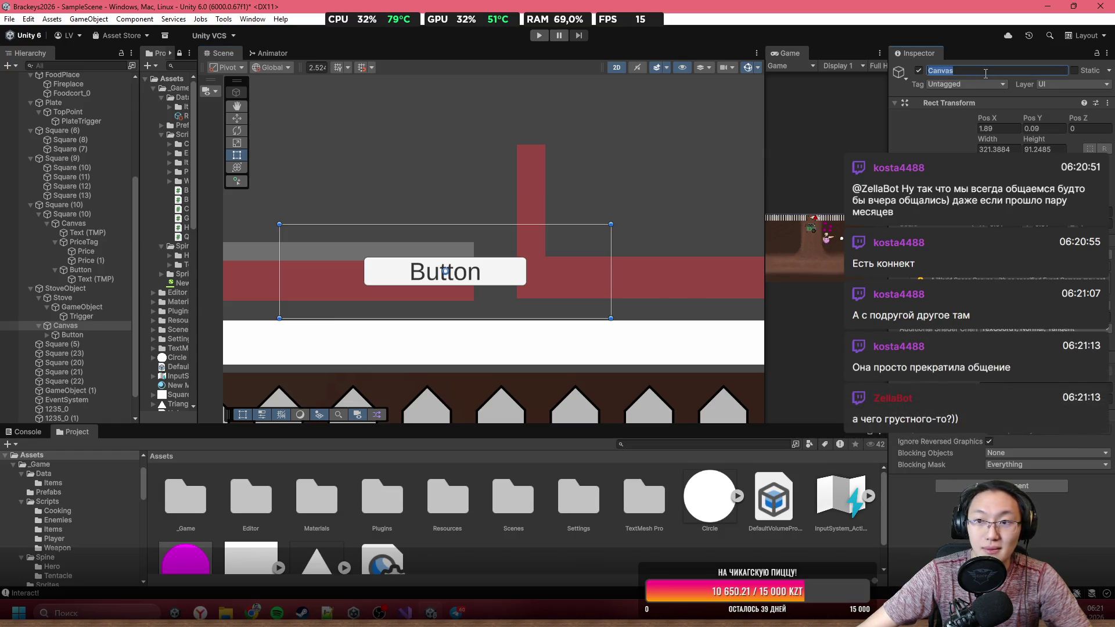
Step: Rename the stove's Canvas object to Delete
{"action": "type", "text": "De;ete"}
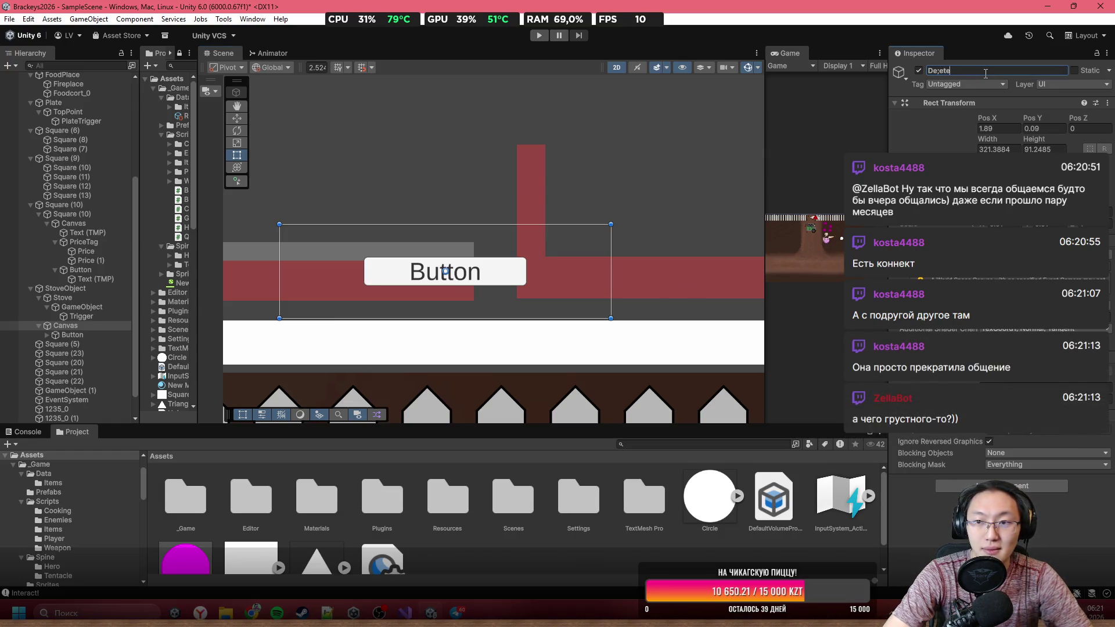
{"action": "key", "text": "BackSpace"}
{"action": "key", "text": "BackSpace"}
{"action": "key", "text": "BackSpace"}
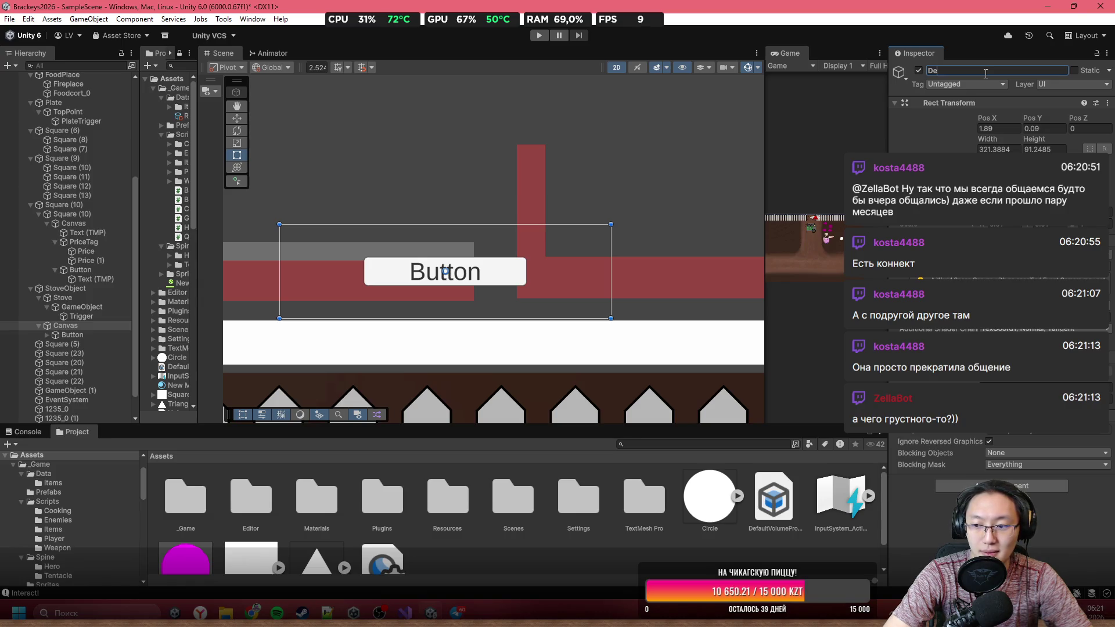
{"action": "type", "text": "le"}
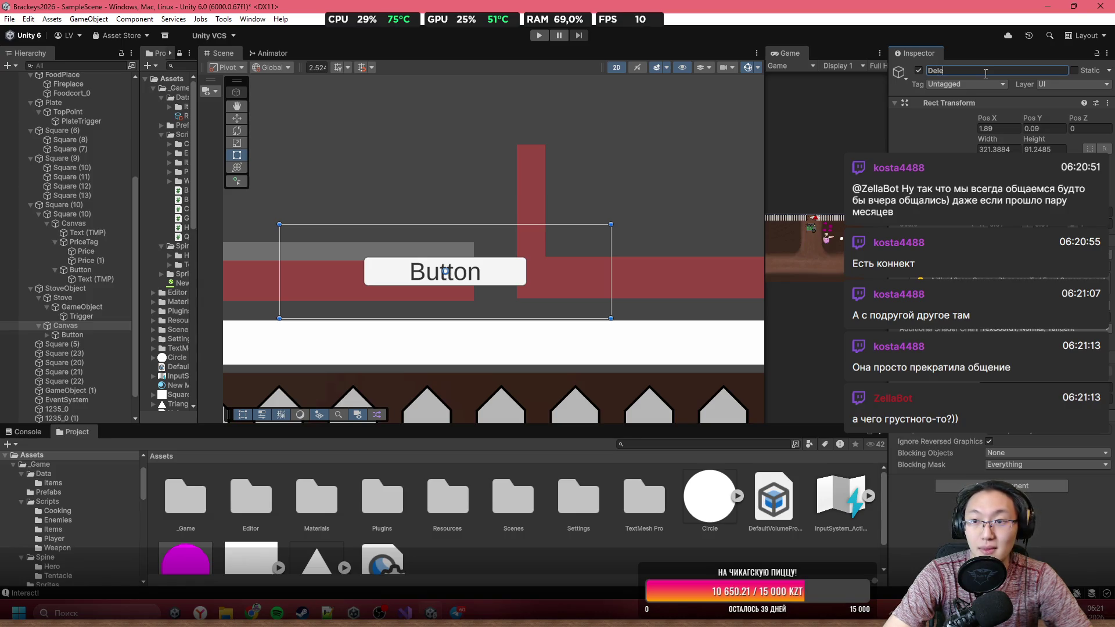
{"action": "type", "text": "te"}
{"action": "key", "text": "Return"}
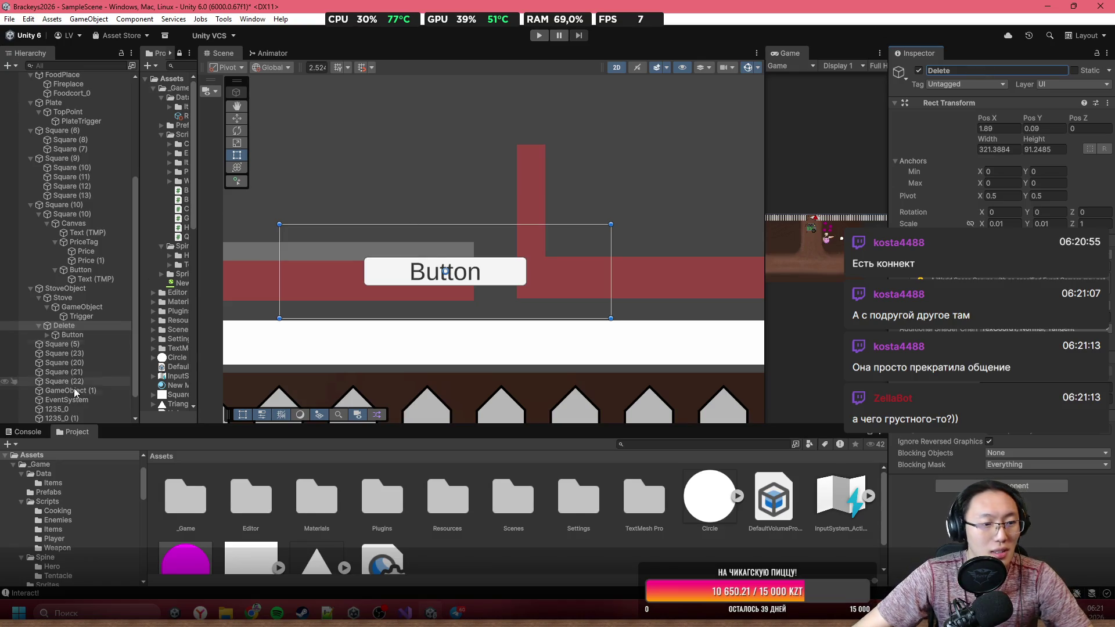
Step: Resize the Button inside Delete to about 104 × 55, narrower and taller
{"action": "left_click", "coordinate": [83, 335]}
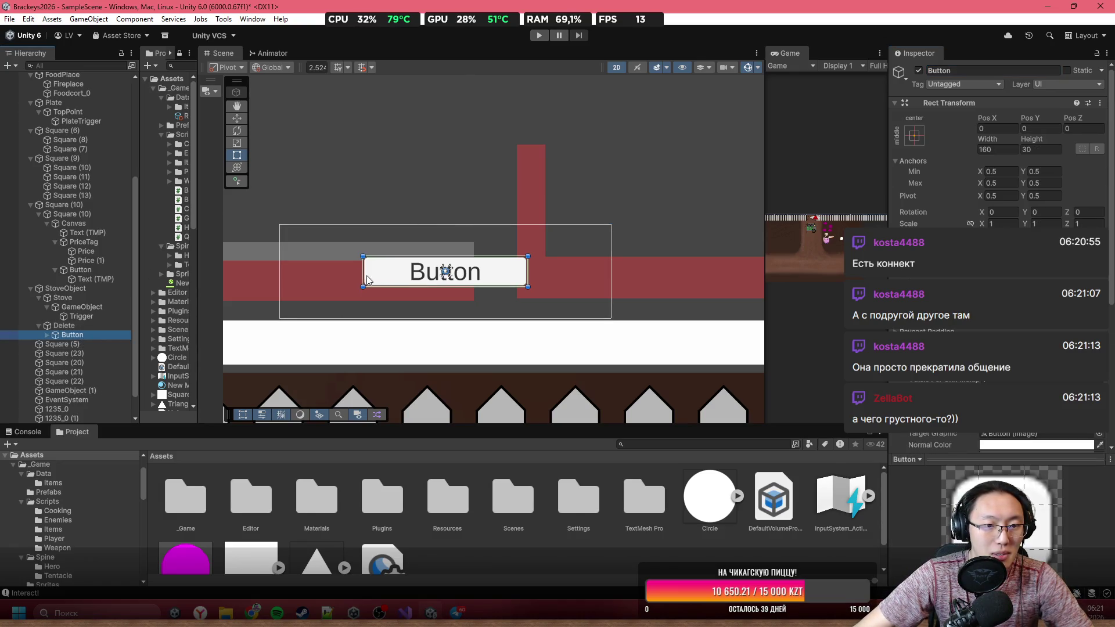
{"action": "left_click_drag", "start_coordinate": [363, 276], "coordinate": [388, 275]}
{"action": "mouse_move", "coordinate": [527, 286]}
{"action": "left_mouse_down"}
{"action": "mouse_move", "coordinate": [510, 312]}
{"action": "mouse_move", "coordinate": [484, 303]}
{"action": "mouse_move", "coordinate": [498, 301]}
{"action": "left_mouse_up"}
{"action": "scroll", "coordinate": [470, 285], "scroll_direction": "up", "scroll_amount": 3}
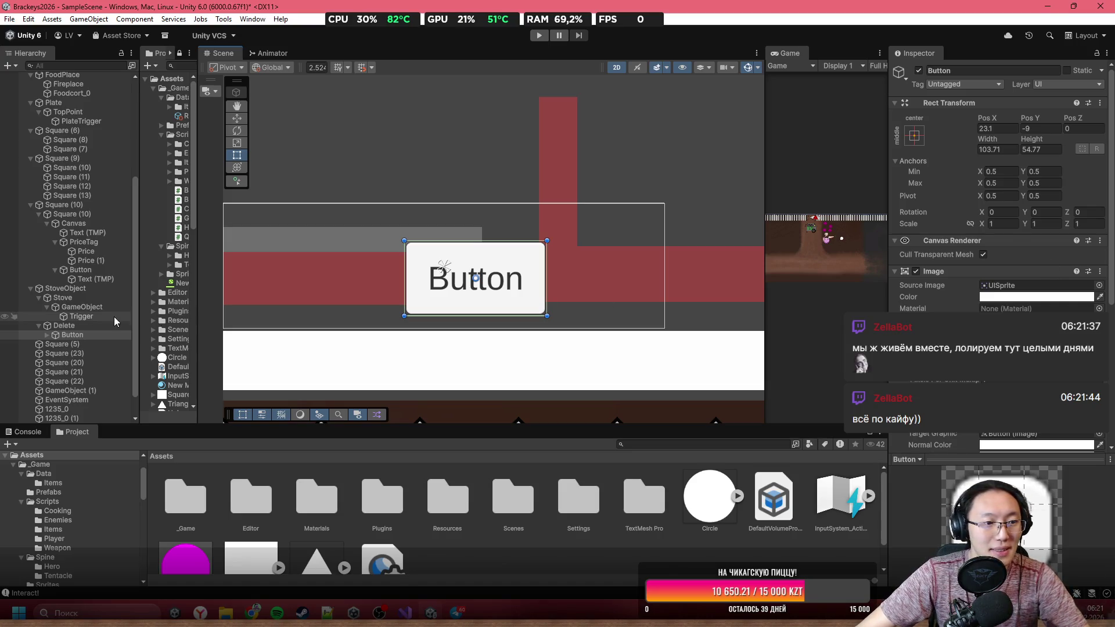
{"action": "left_click", "coordinate": [66, 335]}
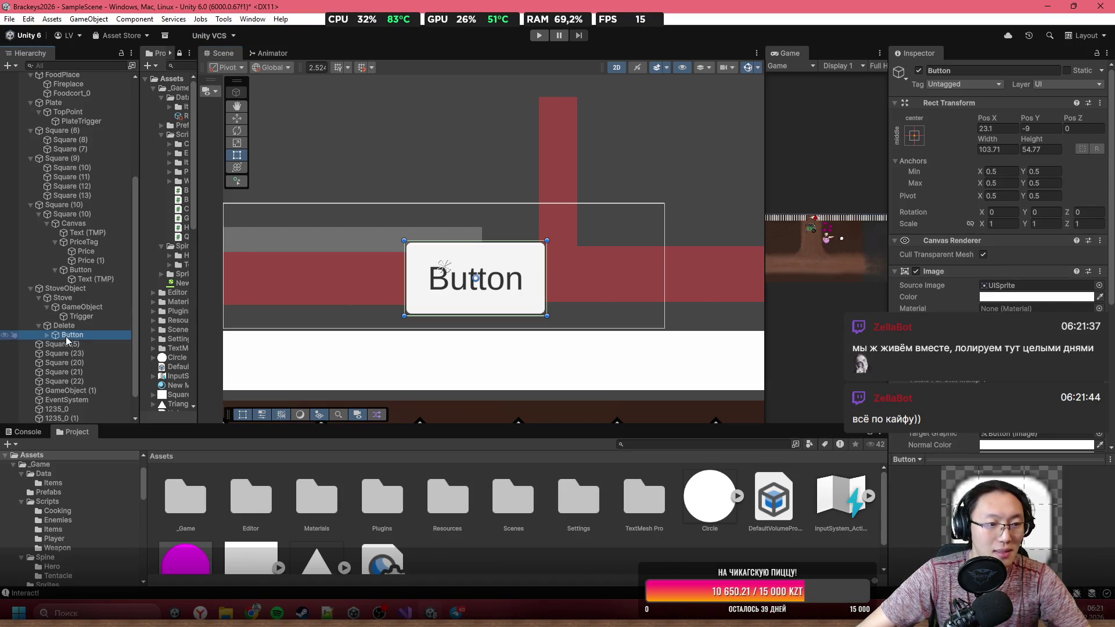
Step: Change the Button's Text (TMP) label to read Delete
{"action": "key", "text": "Right"}
{"action": "key", "text": "Down"}
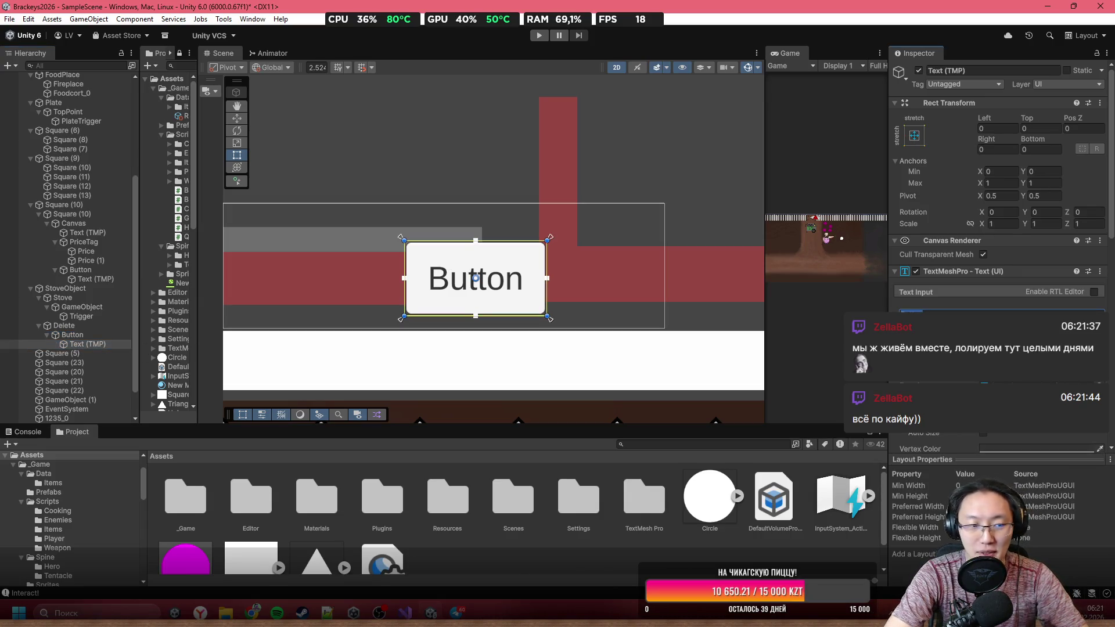
{"action": "key", "text": "BackSpace"}
{"action": "type", "text": "Delete"}
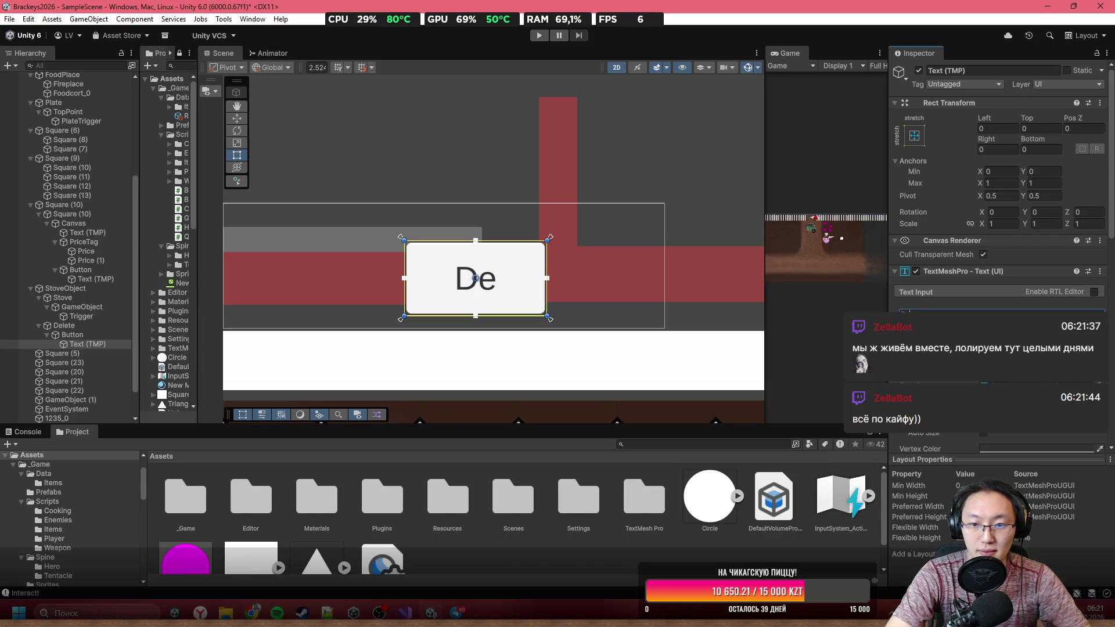
Step: Rename the Delete parent object back to Canvas
{"action": "left_click", "coordinate": [72, 334]}
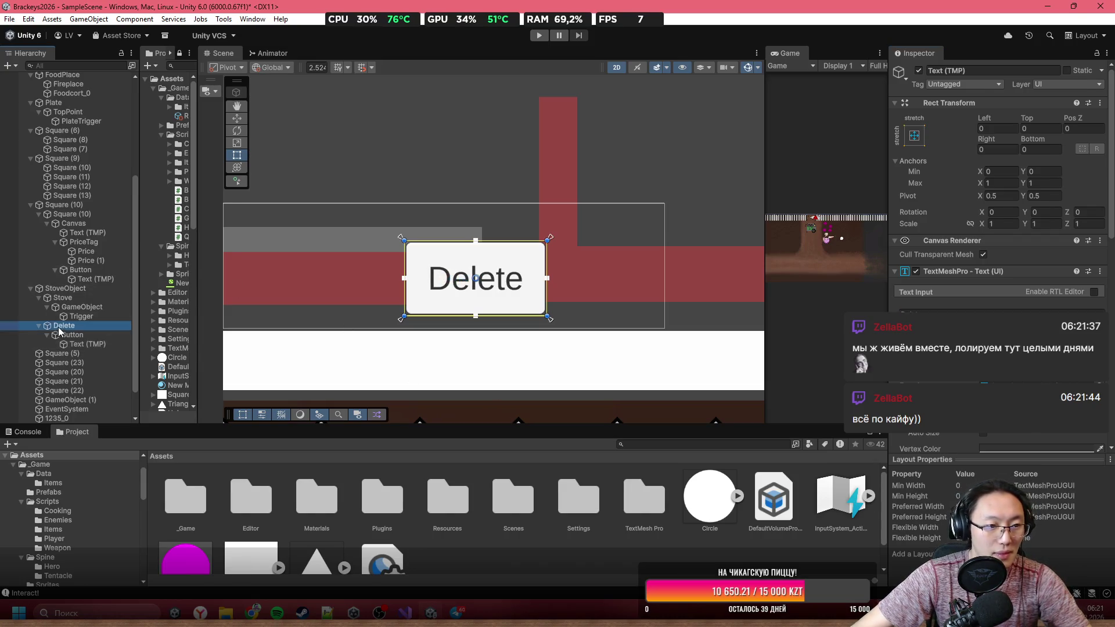
{"action": "left_click", "coordinate": [85, 326]}
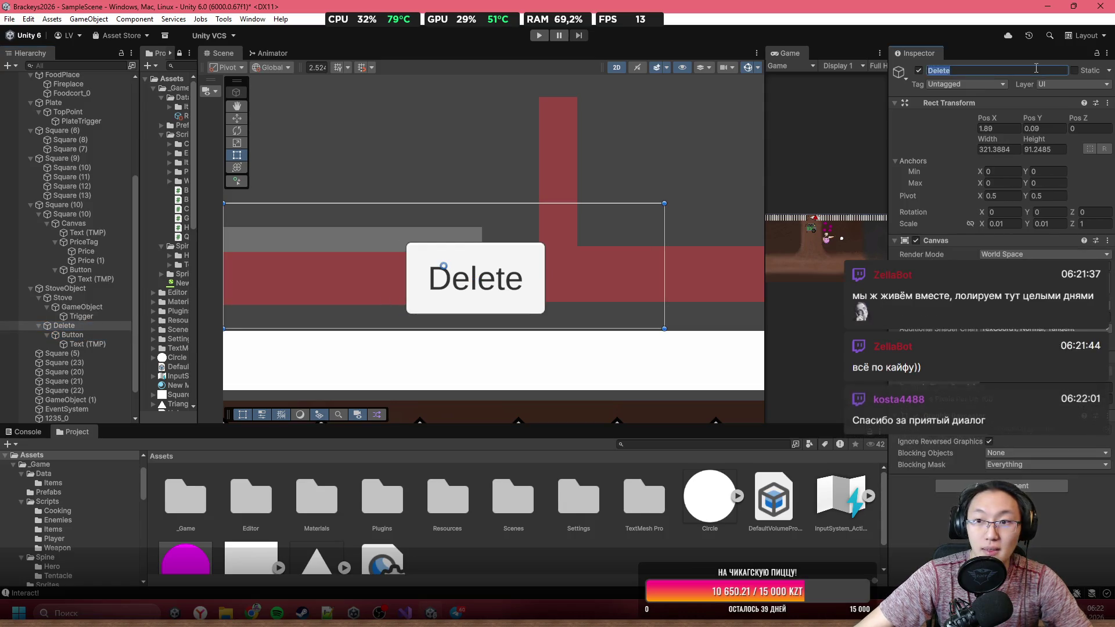
{"action": "left_click", "coordinate": [1035, 68]}
{"action": "type", "text": "Canvas"}
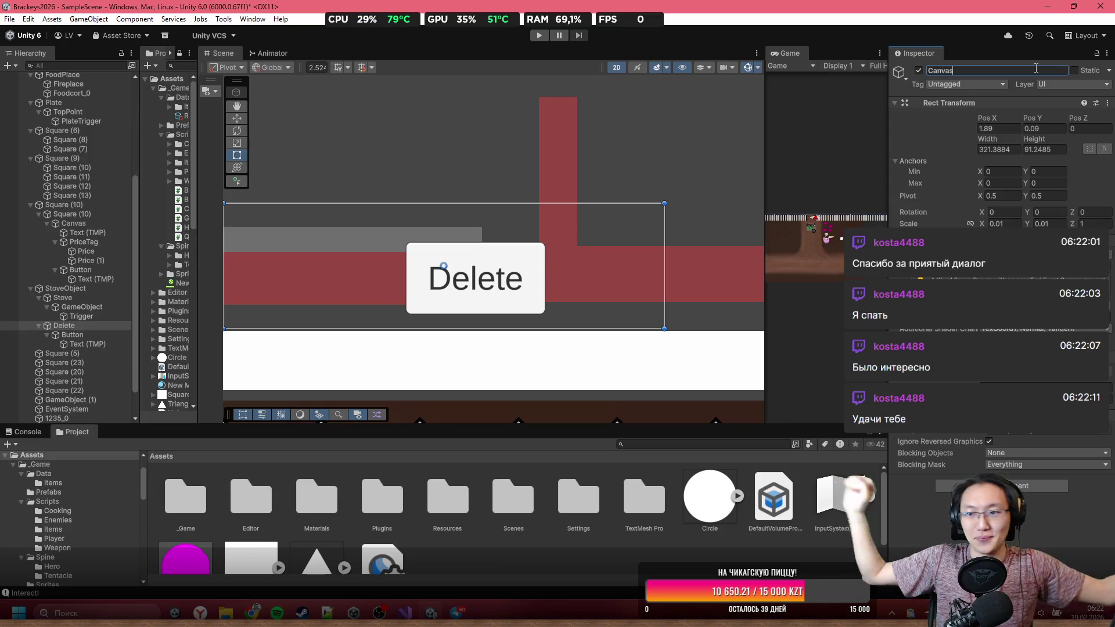
{"action": "key", "text": "Return"}
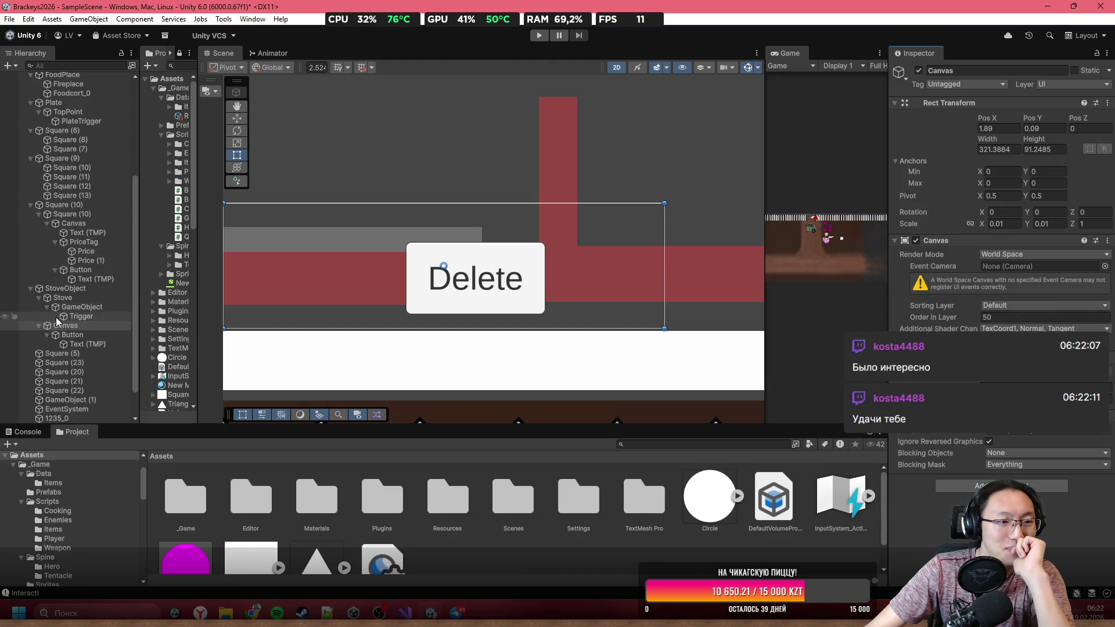
Step: Narrow the stove Canvas to about 153 wide and centre the Delete button inside it
{"action": "scroll", "coordinate": [617, 283], "scroll_direction": "down", "scroll_amount": 2}
{"action": "scroll", "coordinate": [618, 279], "scroll_direction": "down", "scroll_amount": 3}
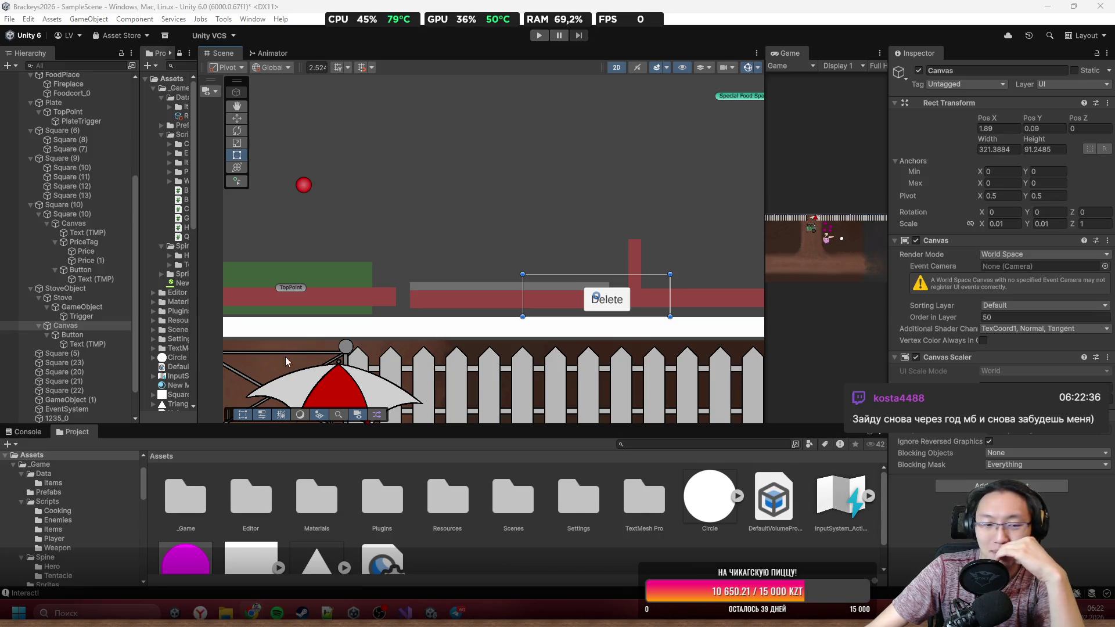
{"action": "scroll", "coordinate": [580, 298], "scroll_direction": "up", "scroll_amount": 4}
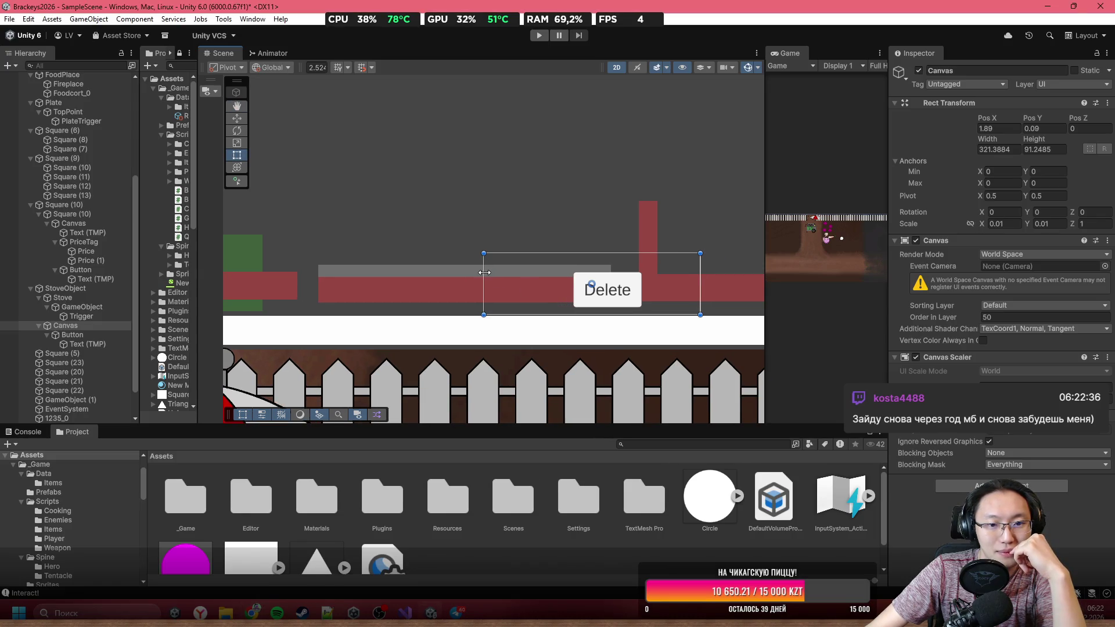
{"action": "left_click_drag", "start_coordinate": [484, 272], "coordinate": [597, 272]}
{"action": "left_click", "coordinate": [670, 280]}
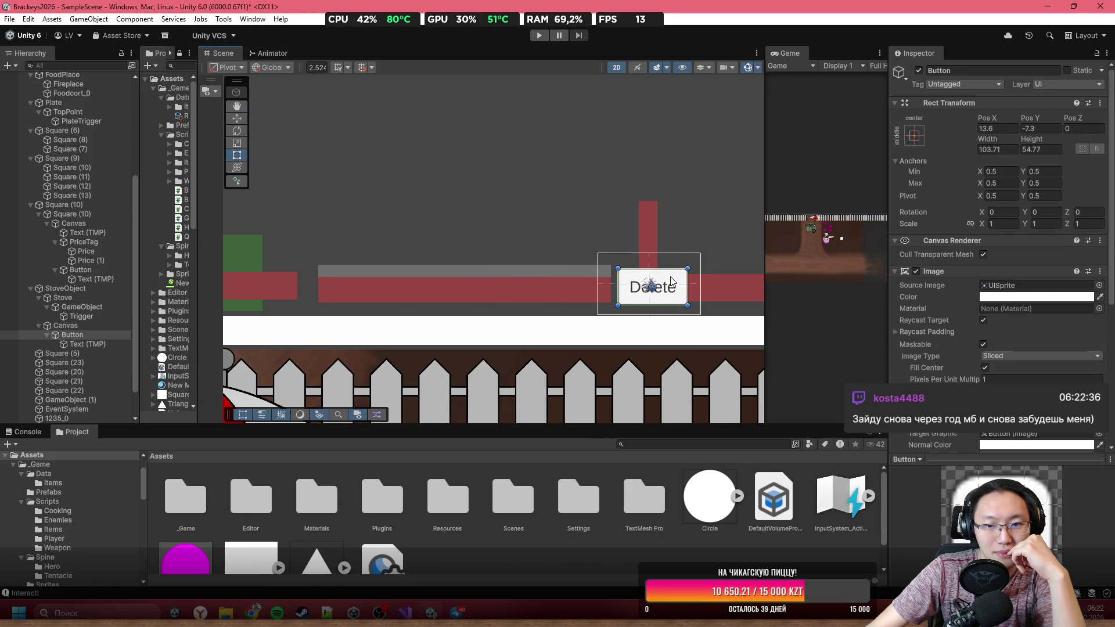
{"action": "mouse_move", "coordinate": [670, 281]}
{"action": "left_mouse_down"}
{"action": "mouse_move", "coordinate": [678, 274]}
{"action": "mouse_move", "coordinate": [629, 288]}
{"action": "left_mouse_up"}
{"action": "left_click", "coordinate": [695, 272]}
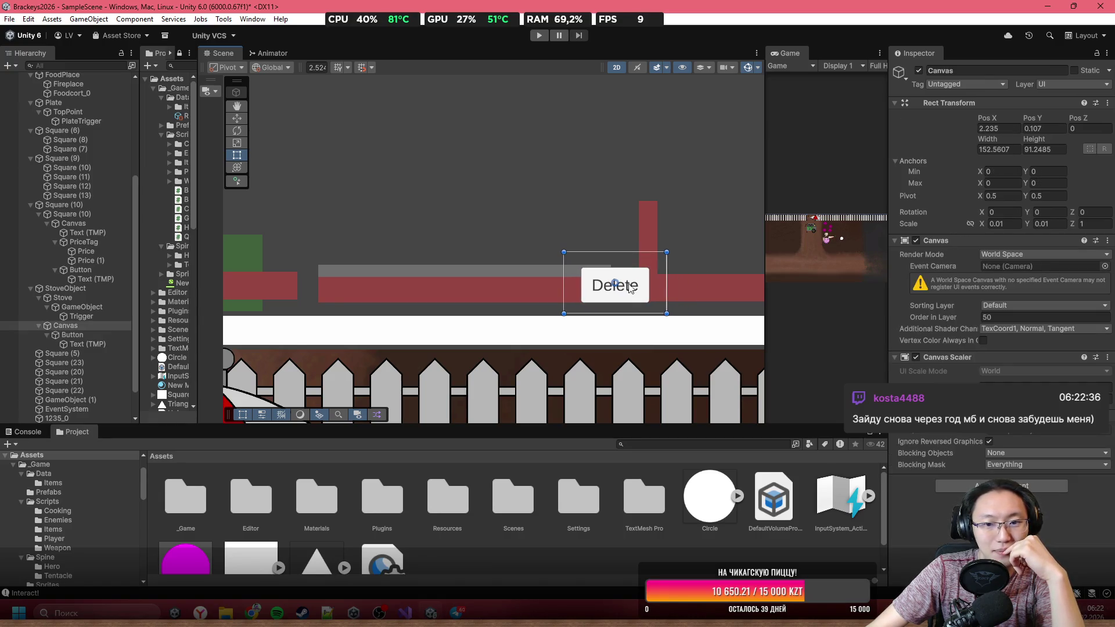
Step: Frame the Button in the Scene view, then switch to Visual Studio's Plate.cs
{"action": "left_click", "coordinate": [87, 290]}
{"action": "left_click", "coordinate": [89, 325]}
{"action": "double_click", "coordinate": [84, 337]}
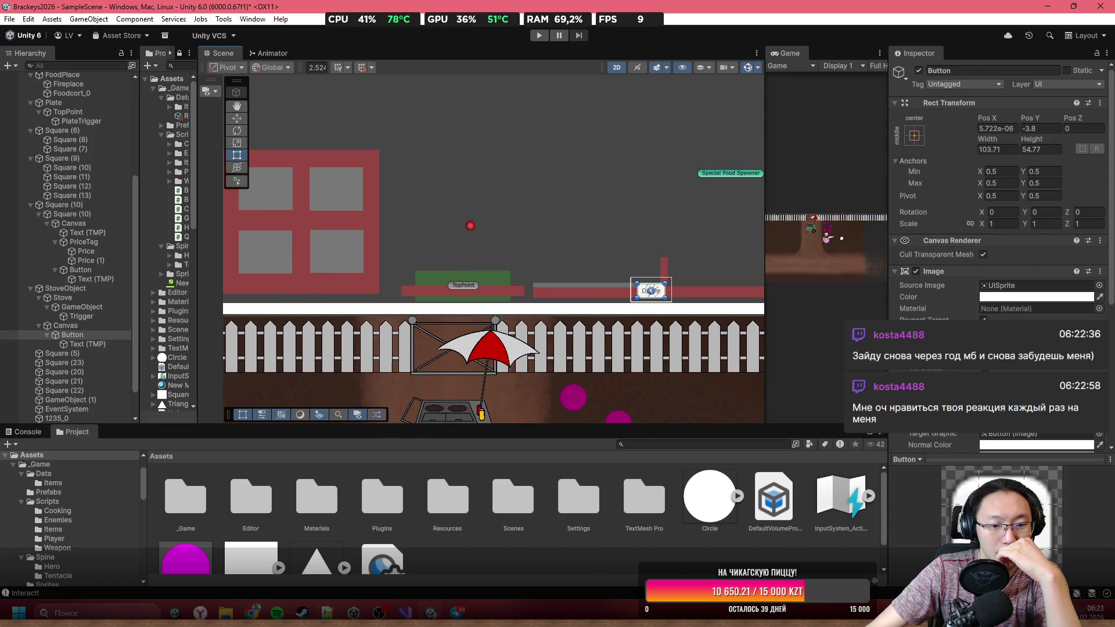
{"action": "key", "text": "alt+Tab"}
{"action": "scroll", "coordinate": [770, 262], "scroll_direction": "down", "scroll_amount": 4}
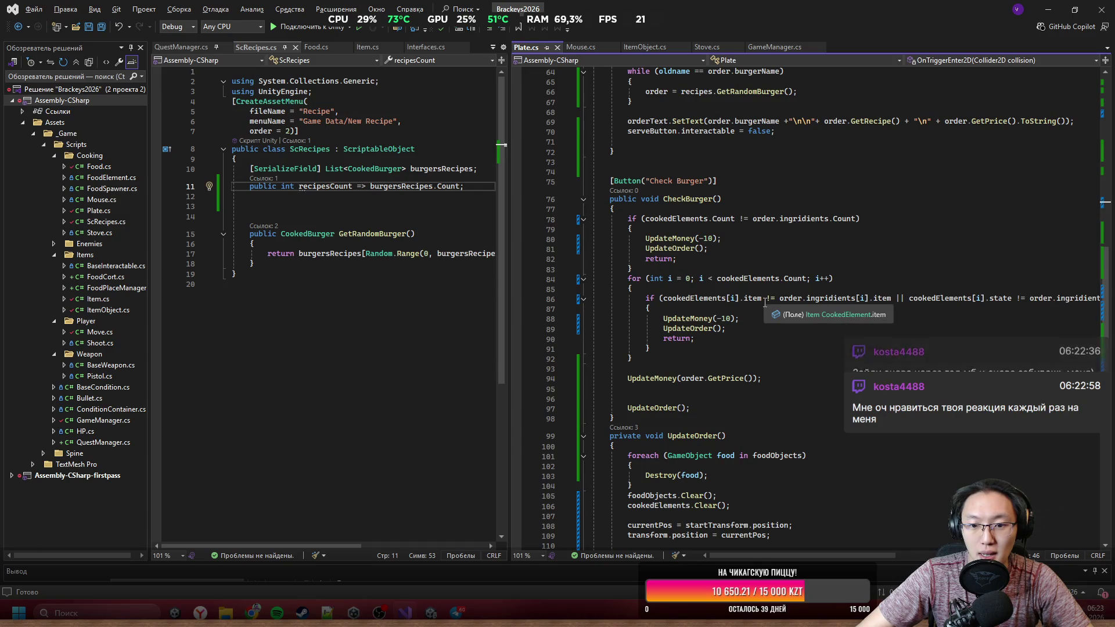
Step: Add an empty public void DeleteBurger() method after UpdateOrder in Plate.cs
{"action": "scroll", "coordinate": [763, 305], "scroll_direction": "down", "scroll_amount": 5}
{"action": "scroll", "coordinate": [749, 319], "scroll_direction": "up", "scroll_amount": 3}
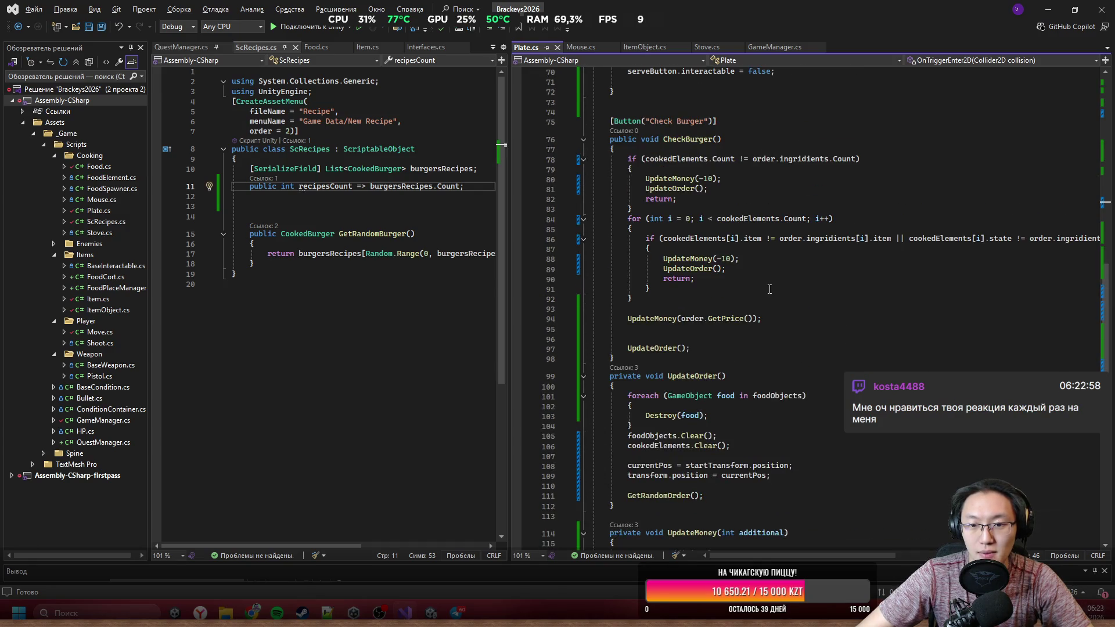
{"action": "scroll", "coordinate": [805, 235], "scroll_direction": "up", "scroll_amount": 3}
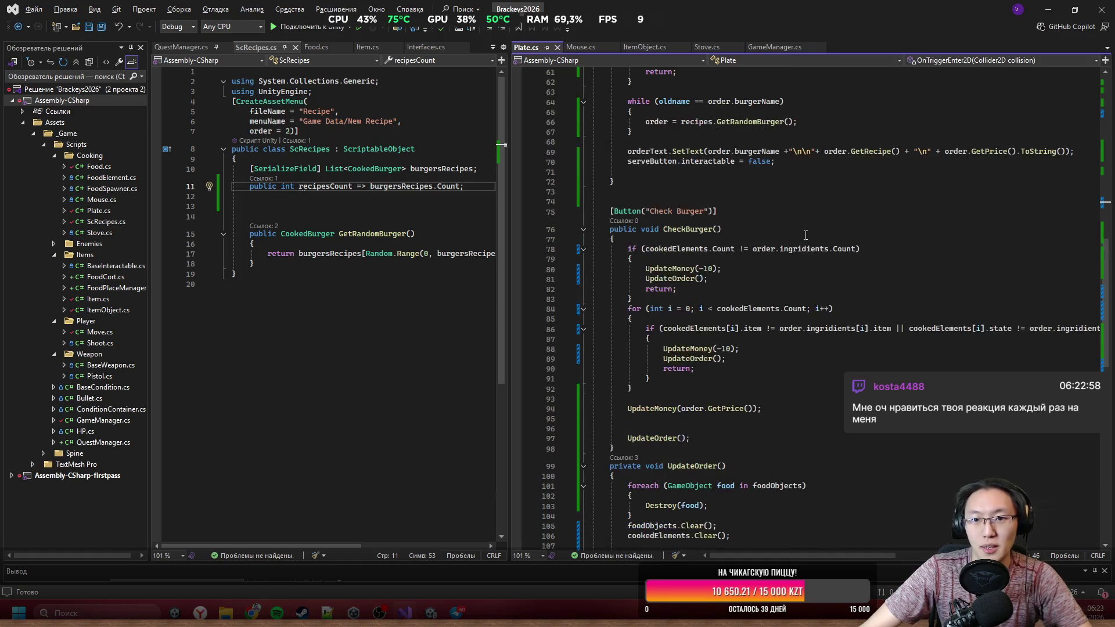
{"action": "scroll", "coordinate": [742, 201], "scroll_direction": "down", "scroll_amount": 6}
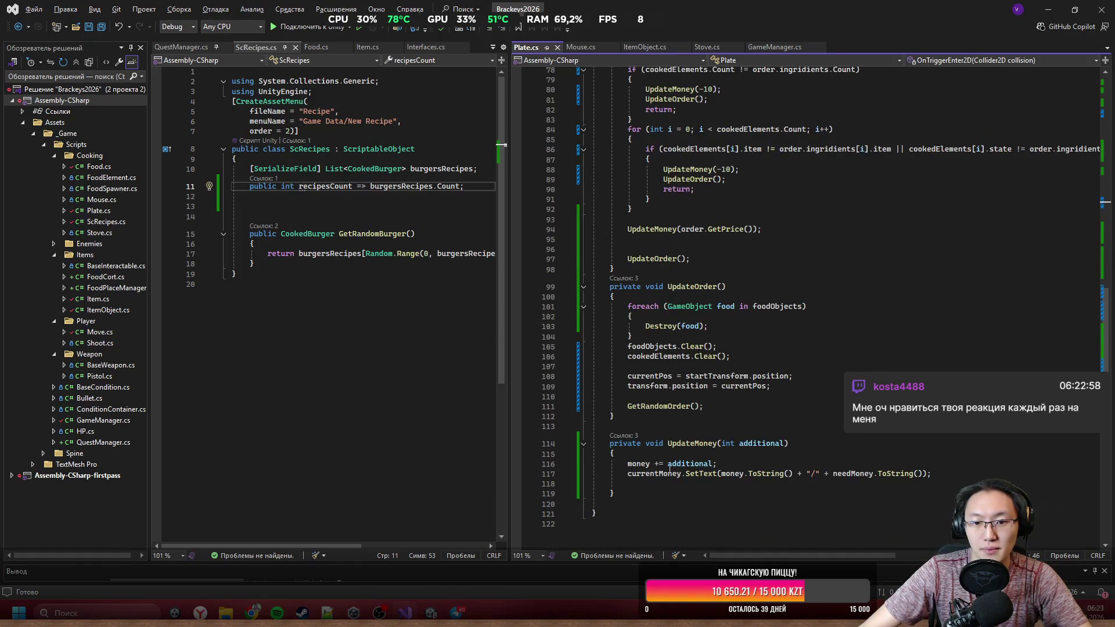
{"action": "left_click", "coordinate": [658, 424]}
{"action": "key", "text": "Return"}
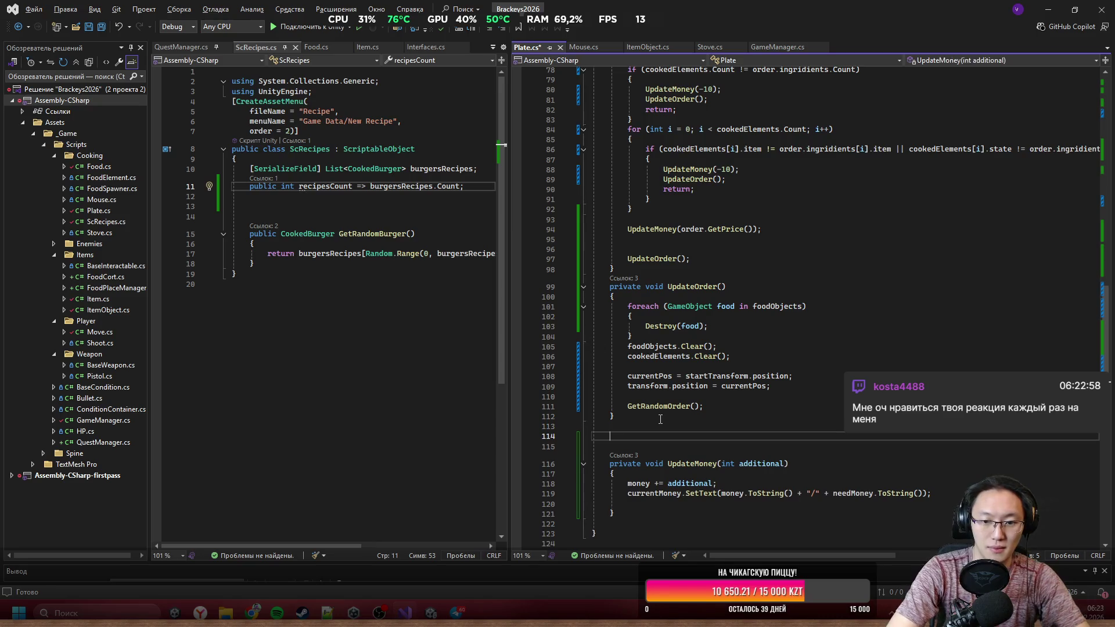
{"action": "type", "text": "private void D"}
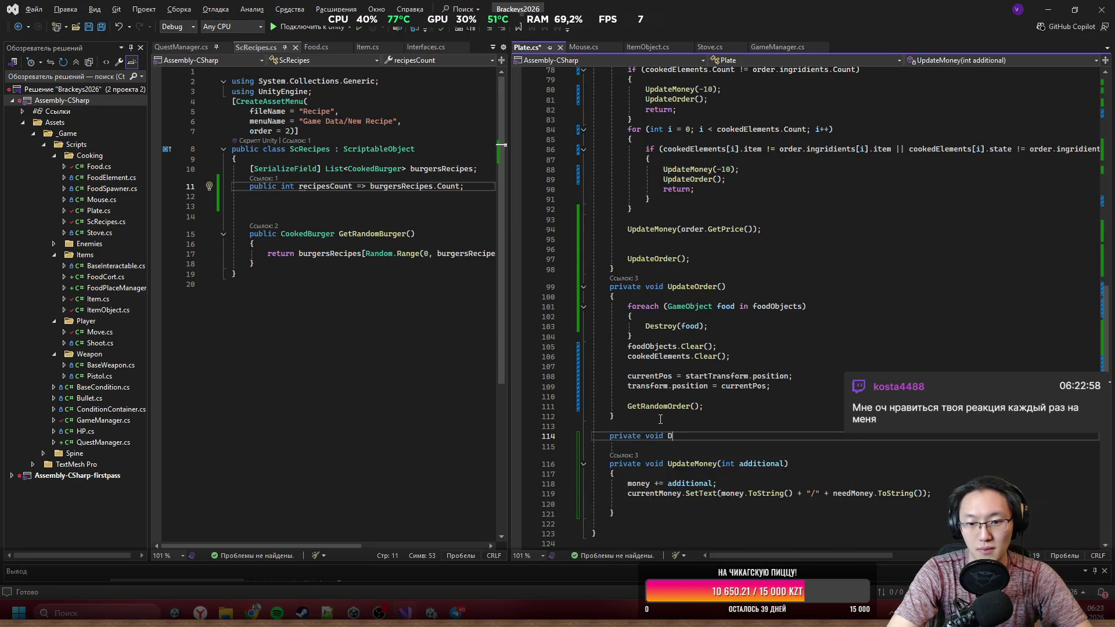
{"action": "key", "text": "ctrl+BackSpace"}
{"action": "key", "text": "ctrl+BackSpace"}
{"action": "key", "text": "ctrl+BackSpace"}
{"action": "type", "text": "publ"}
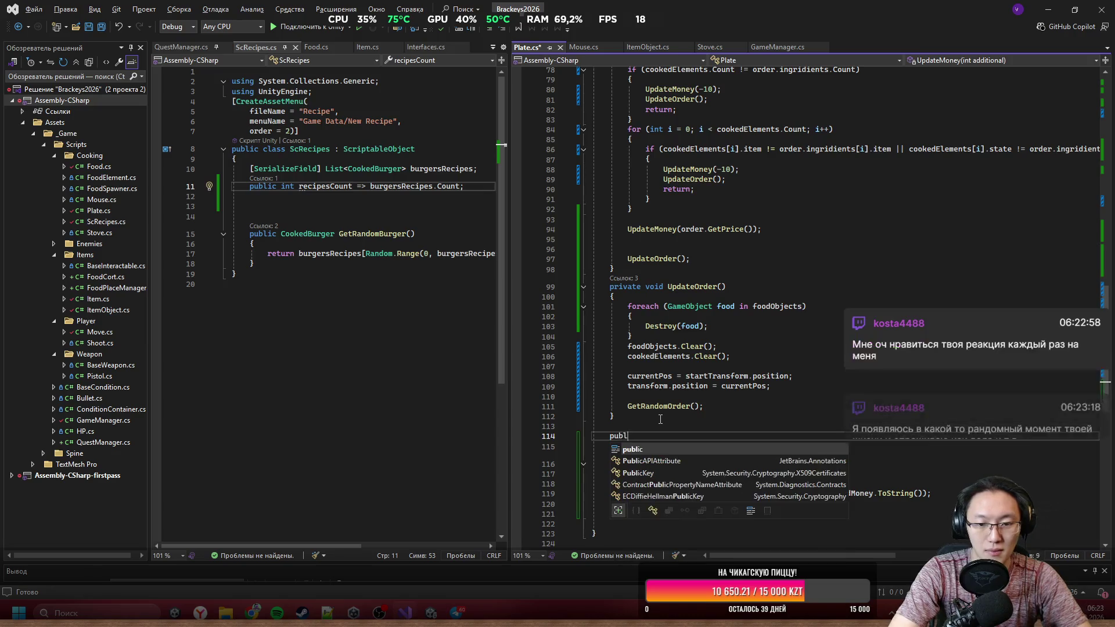
{"action": "type", "text": "ic void Delete"}
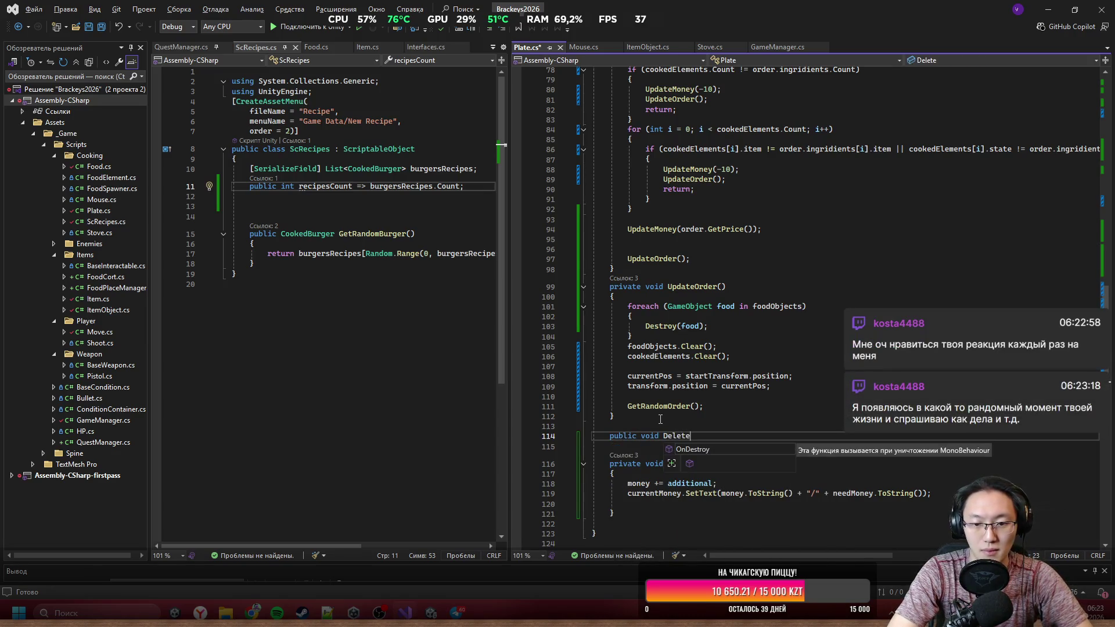
{"action": "type", "text": "Burgetr"}
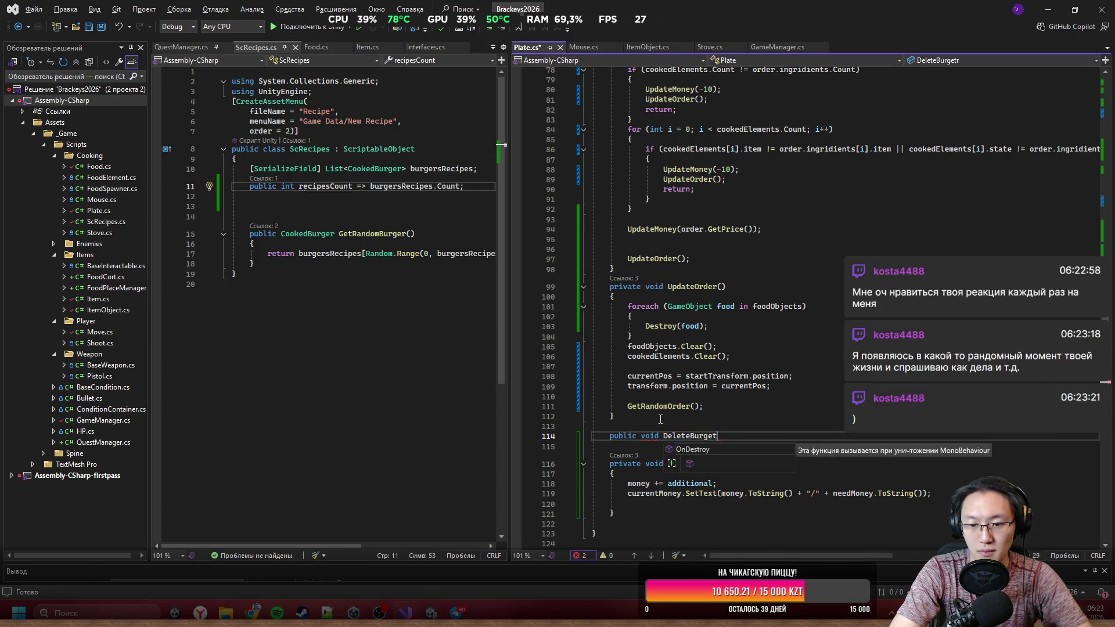
{"action": "key", "text": "BackSpace"}
{"action": "type", "text": "r"}
{"action": "type", "text": "() {"}
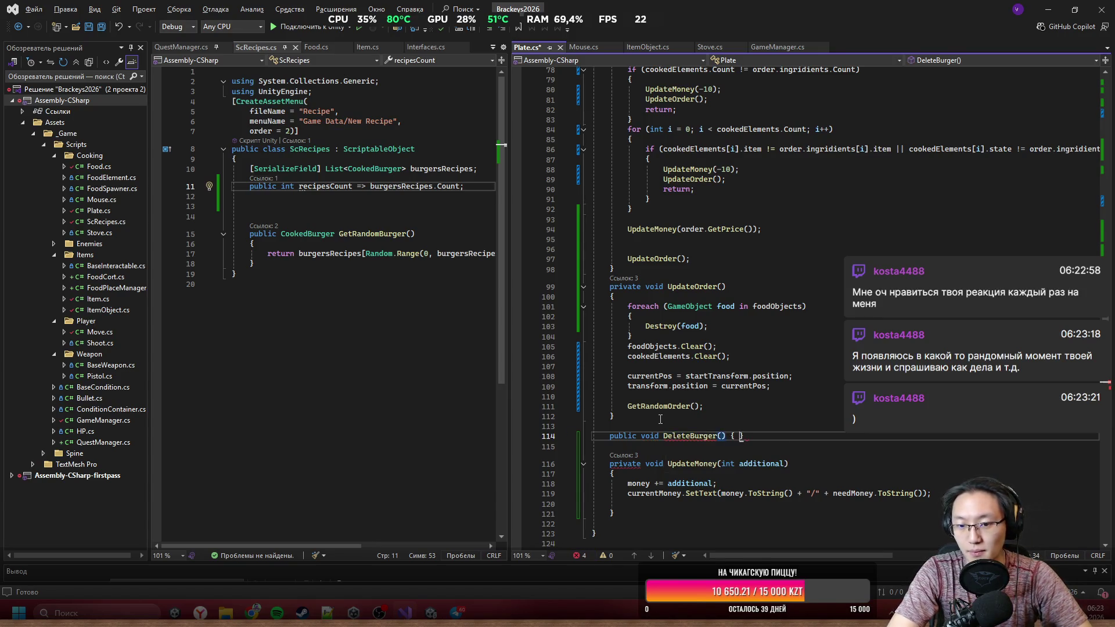
{"action": "key", "text": "Return"}
Step: Copy UpdateOrder's cleanup code (destroy food, clear lists, reset position) into DeleteBurger and save Plate.cs
{"action": "scroll", "coordinate": [748, 354], "scroll_direction": "down", "scroll_amount": 3}
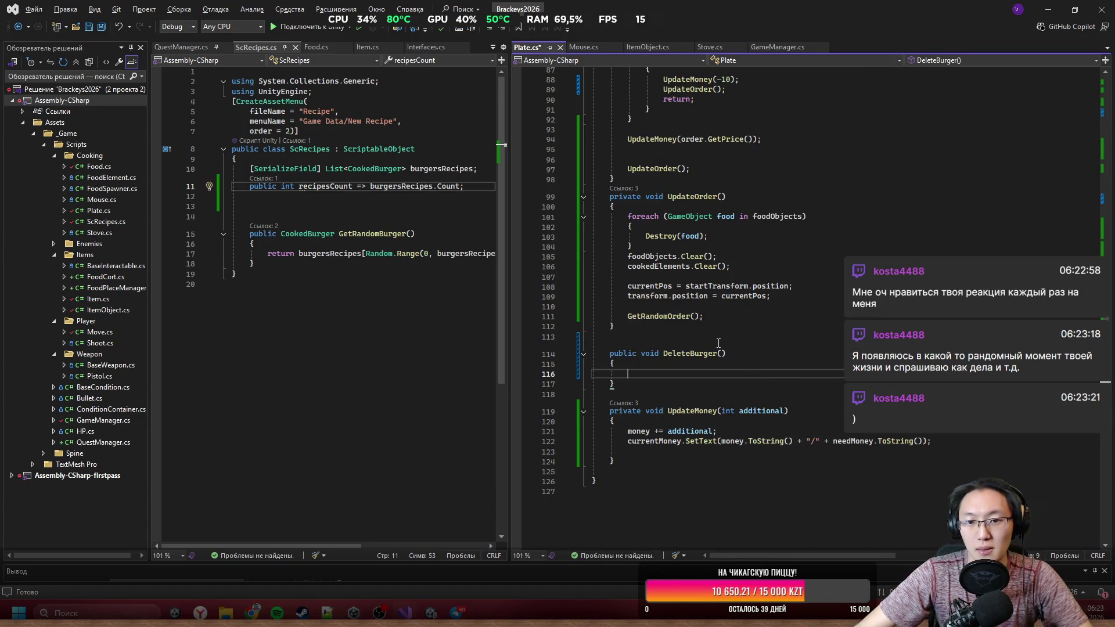
{"action": "mouse_move", "coordinate": [627, 216]}
{"action": "left_mouse_down"}
{"action": "mouse_move", "coordinate": [708, 237]}
{"action": "mouse_move", "coordinate": [735, 265]}
{"action": "mouse_move", "coordinate": [728, 256]}
{"action": "left_mouse_up"}
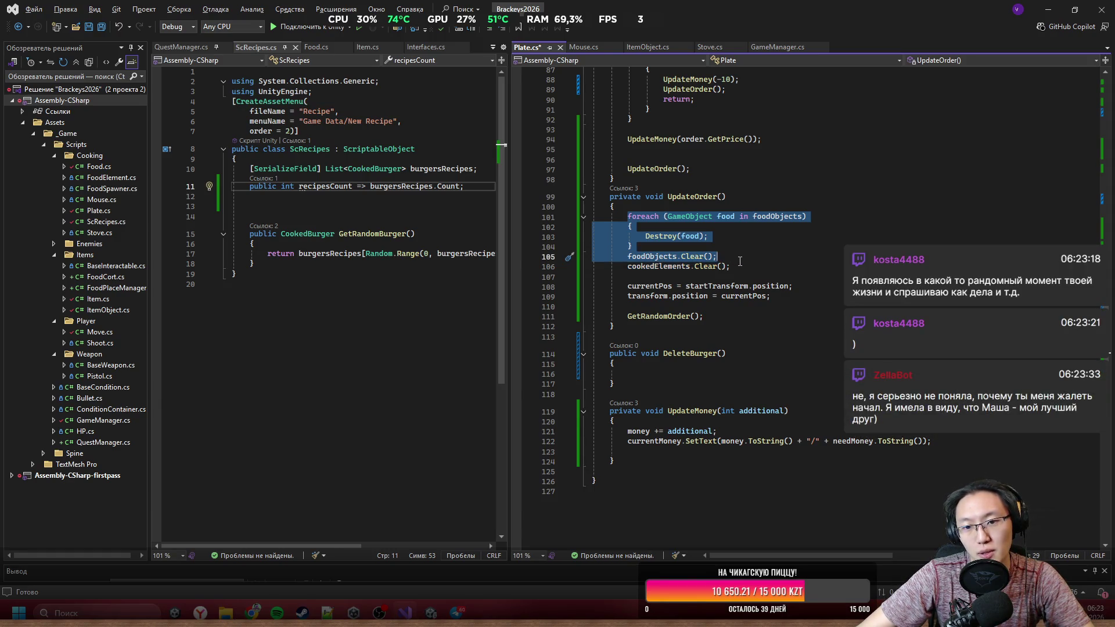
{"action": "left_click", "coordinate": [745, 265], "text": "shift"}
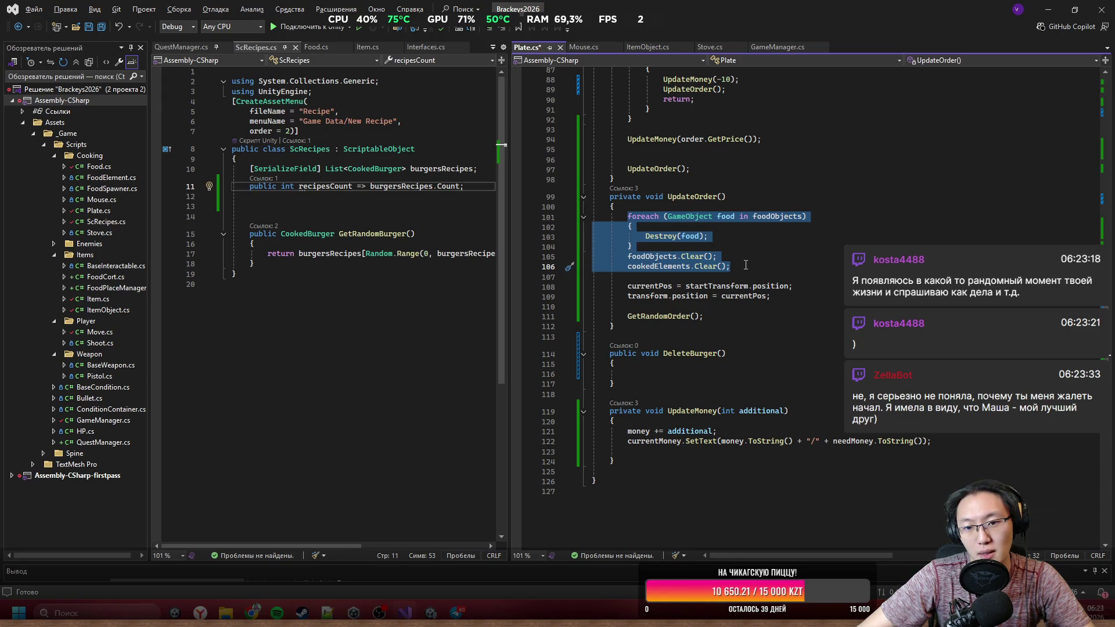
{"action": "left_click", "coordinate": [789, 293], "text": "shift"}
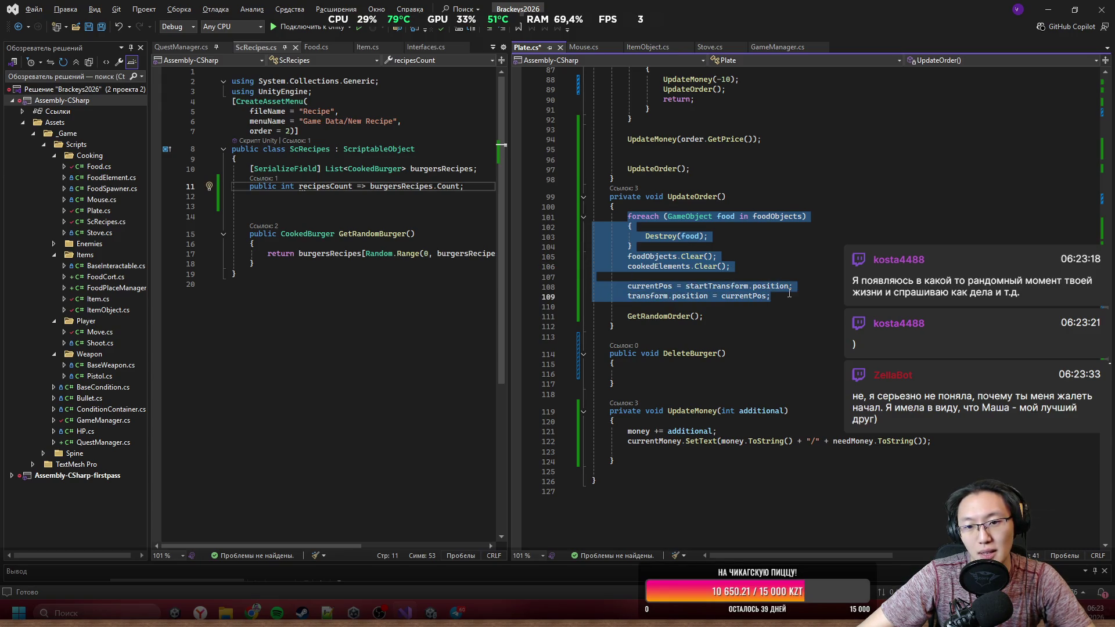
{"action": "key", "text": "ctrl+c"}
{"action": "left_click", "coordinate": [684, 376]}
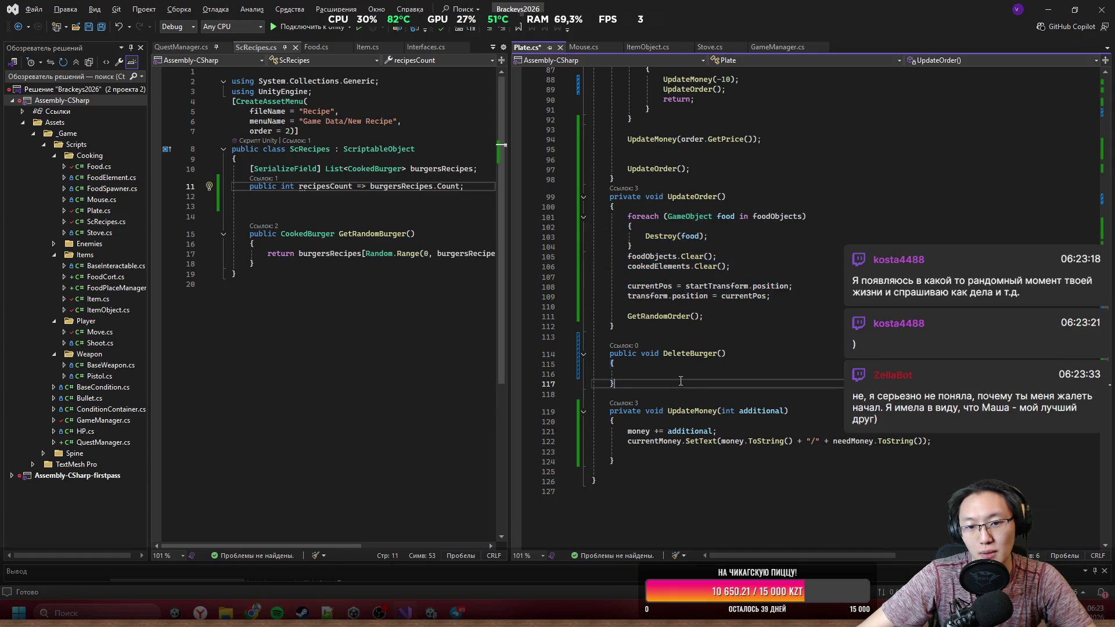
{"action": "key", "text": "ctrl+v"}
{"action": "key", "text": "ctrl+s"}
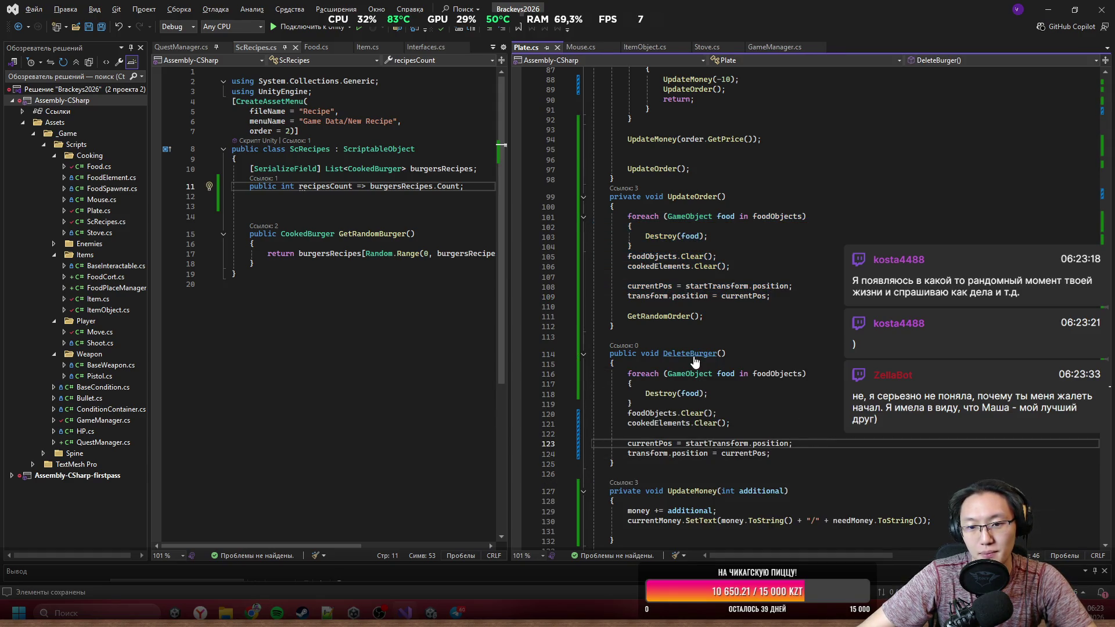
{"action": "key", "text": "alt+Tab"}
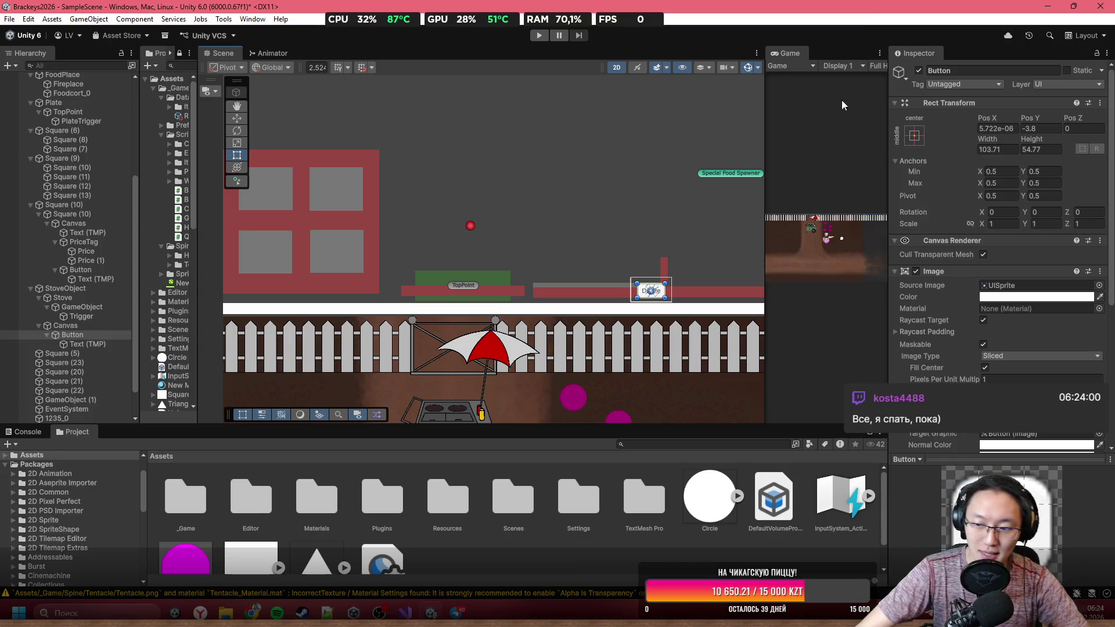
{"action": "scroll", "coordinate": [677, 262], "scroll_direction": "up", "scroll_amount": 5}
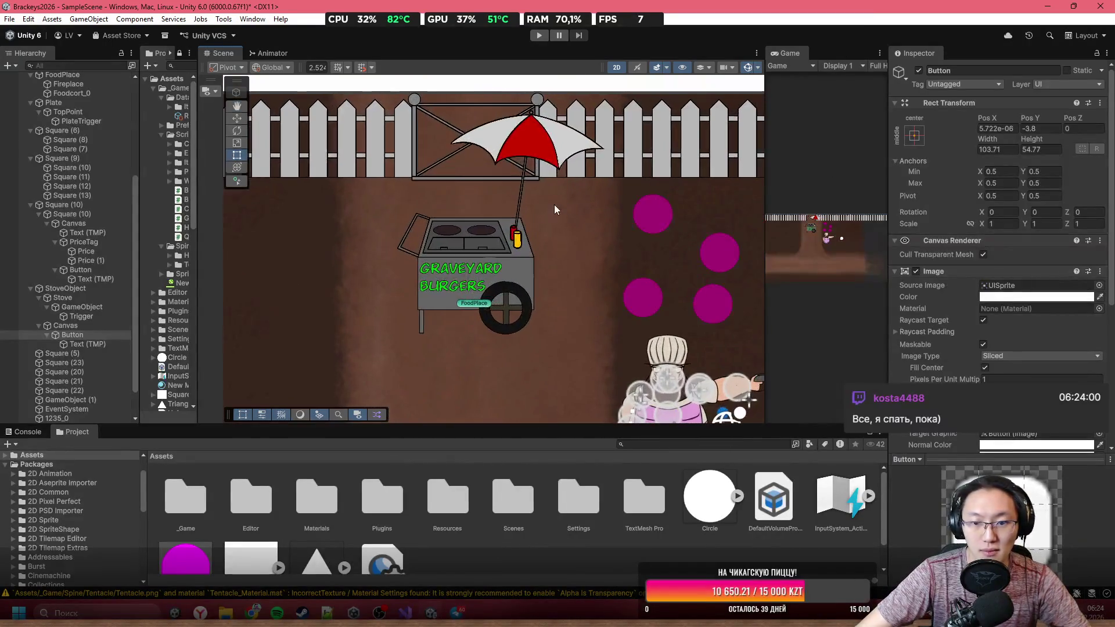
Step: Add a Button On Click entry with PlateTrigger as target, calling Plate.DeleteBurger()
{"action": "scroll", "coordinate": [999, 232], "scroll_direction": "down", "scroll_amount": 5}
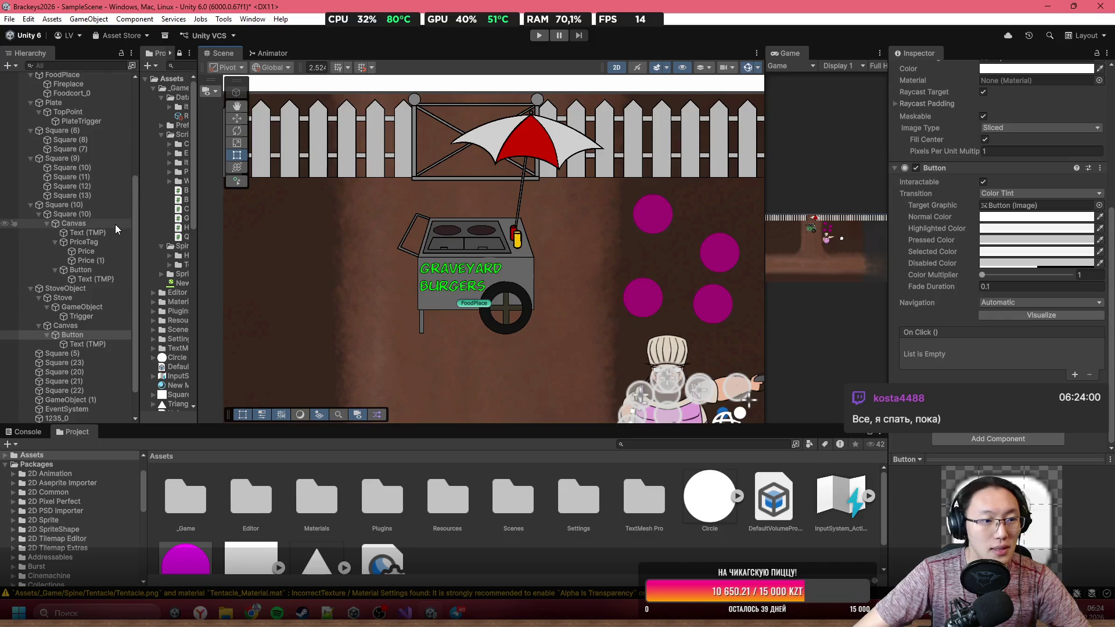
{"action": "left_click", "coordinate": [1075, 375]}
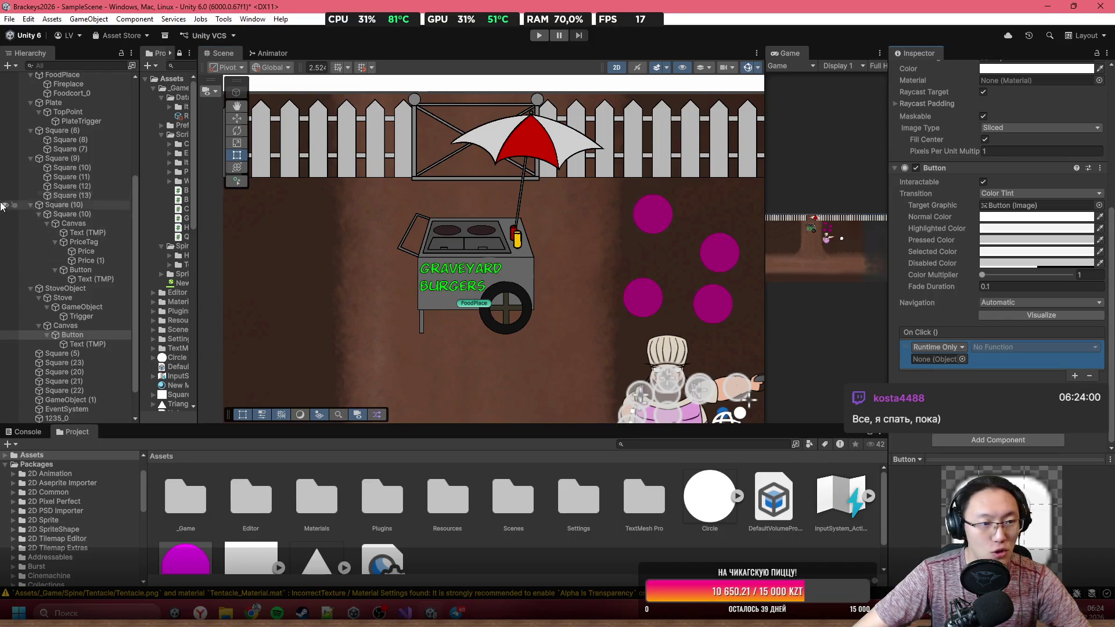
{"action": "scroll", "coordinate": [83, 254], "scroll_direction": "up", "scroll_amount": 3}
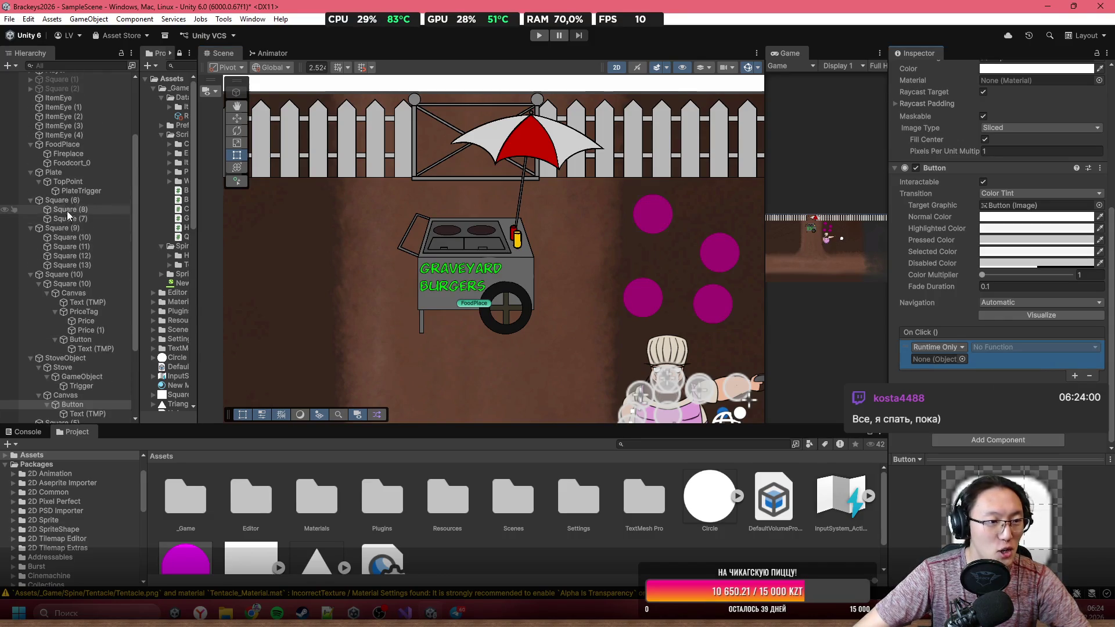
{"action": "left_click_drag", "start_coordinate": [76, 190], "coordinate": [938, 359]}
{"action": "left_click", "coordinate": [987, 347]}
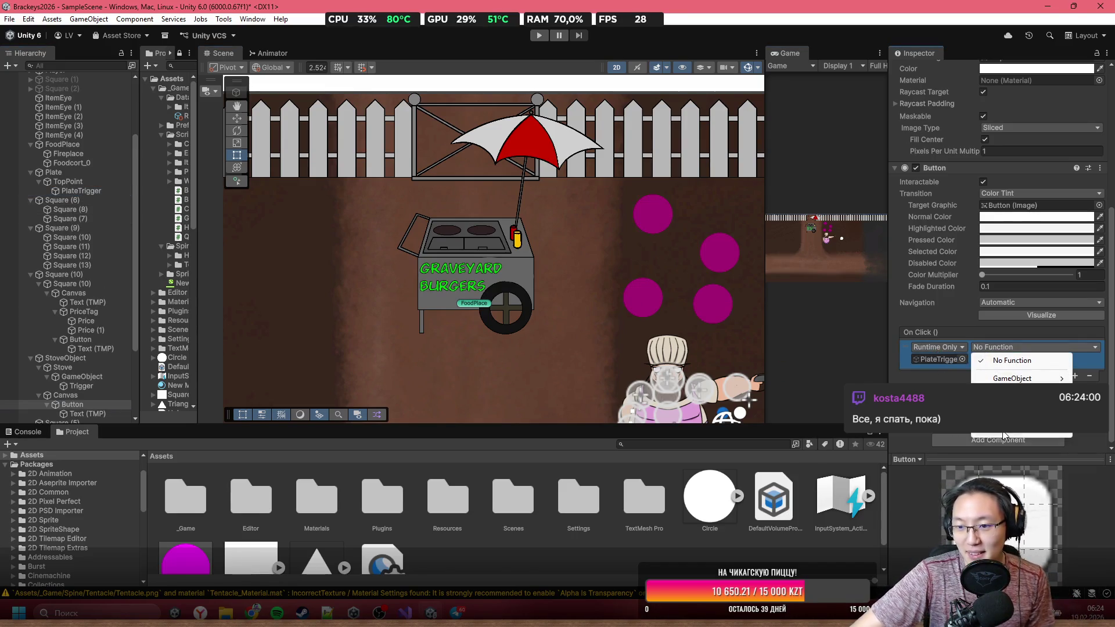
{"action": "mouse_move", "coordinate": [1022, 426]}
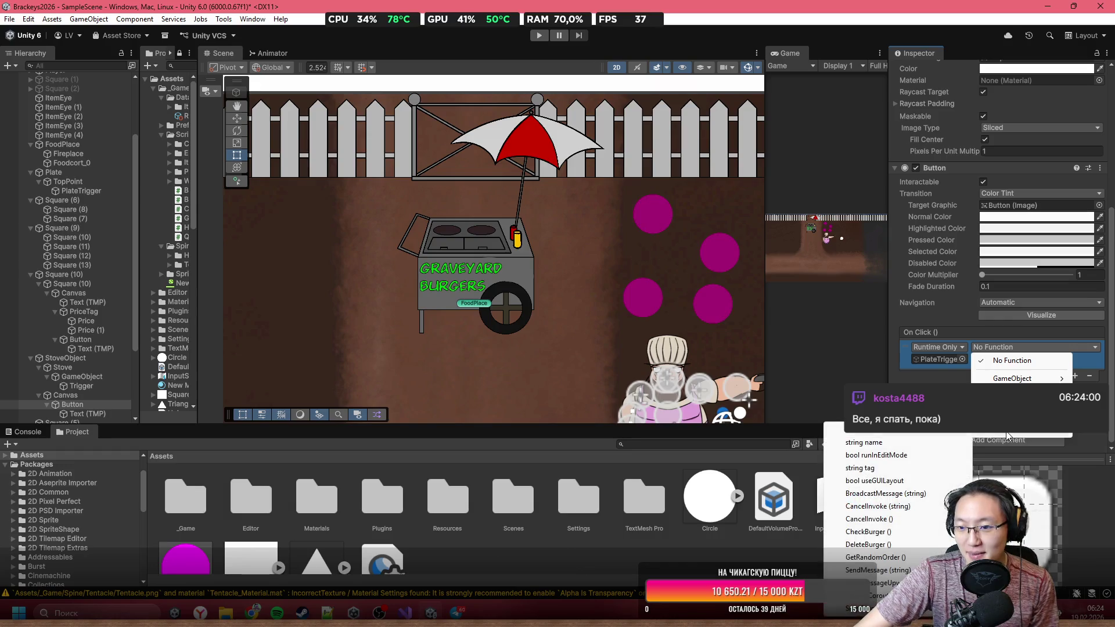
{"action": "left_click", "coordinate": [868, 544]}
{"action": "scroll", "coordinate": [515, 293], "scroll_direction": "down", "scroll_amount": 3}
{"action": "scroll", "coordinate": [515, 293], "scroll_direction": "down", "scroll_amount": 2}
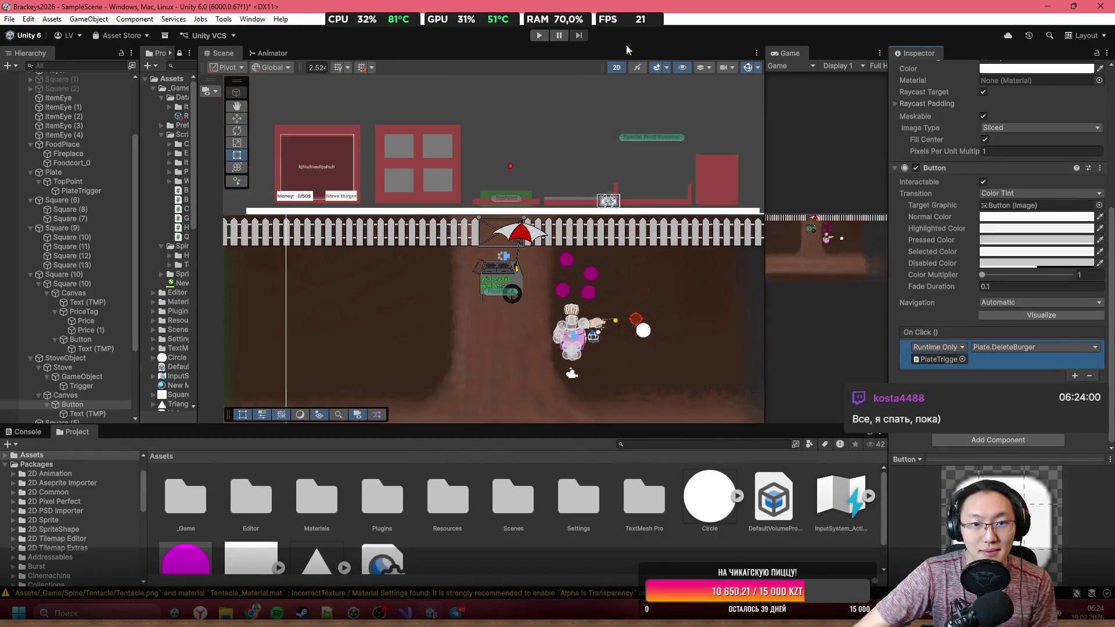
Step: Maximize the Game view, start Play, and walk the cook to the cart to open cooking
{"action": "double_click", "coordinate": [786, 54]}
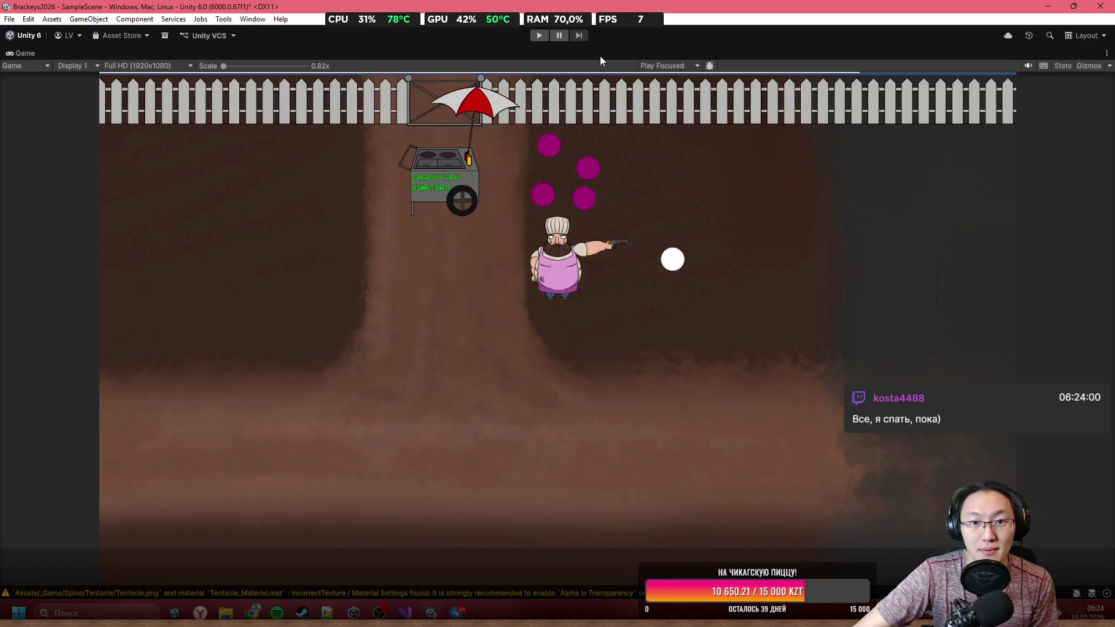
{"action": "left_click", "coordinate": [540, 36]}
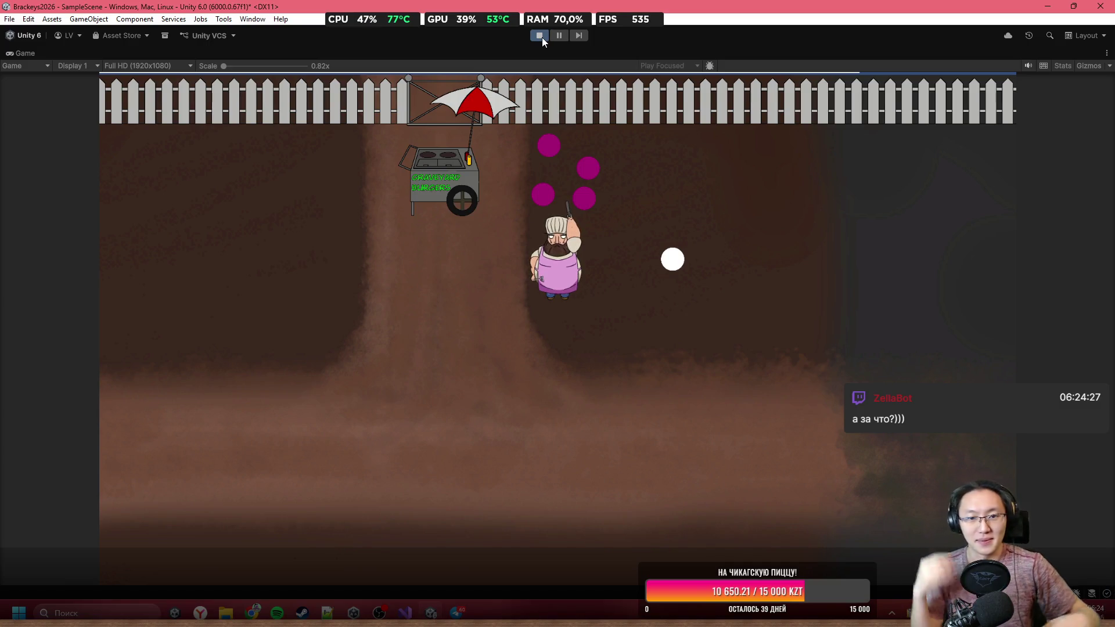
{"action": "key", "text": "w"}
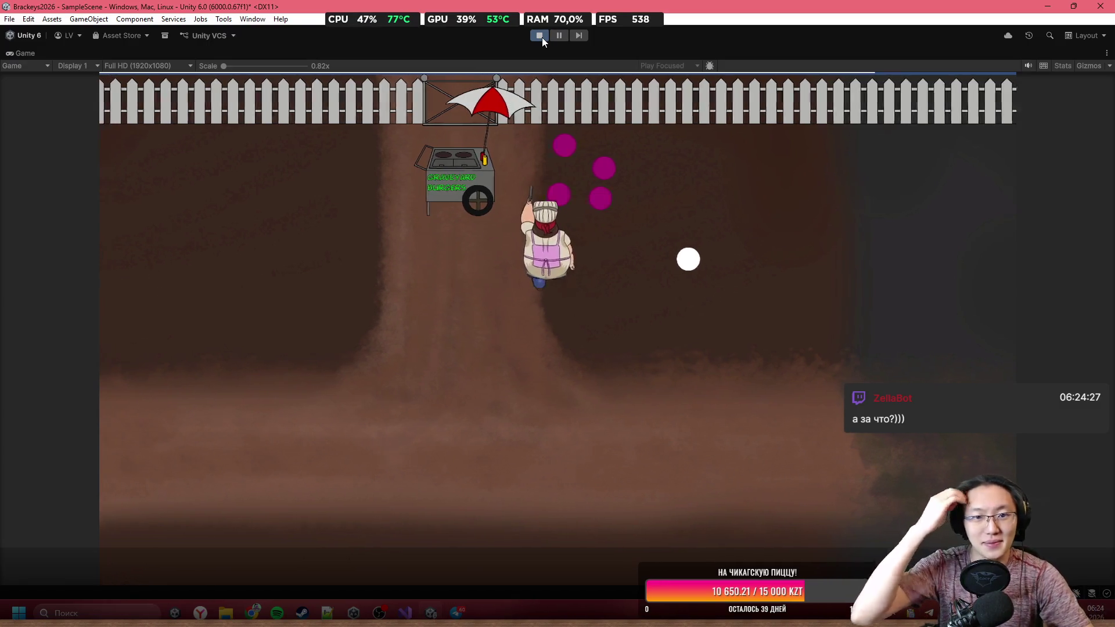
{"action": "key", "text": "d"}
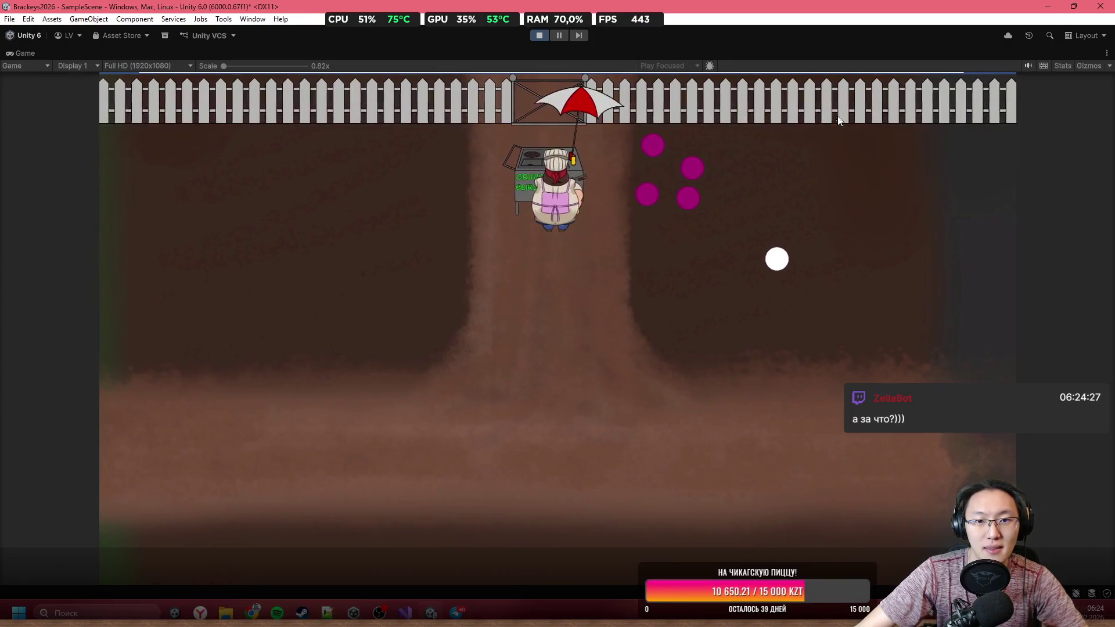
{"action": "key", "text": "e"}
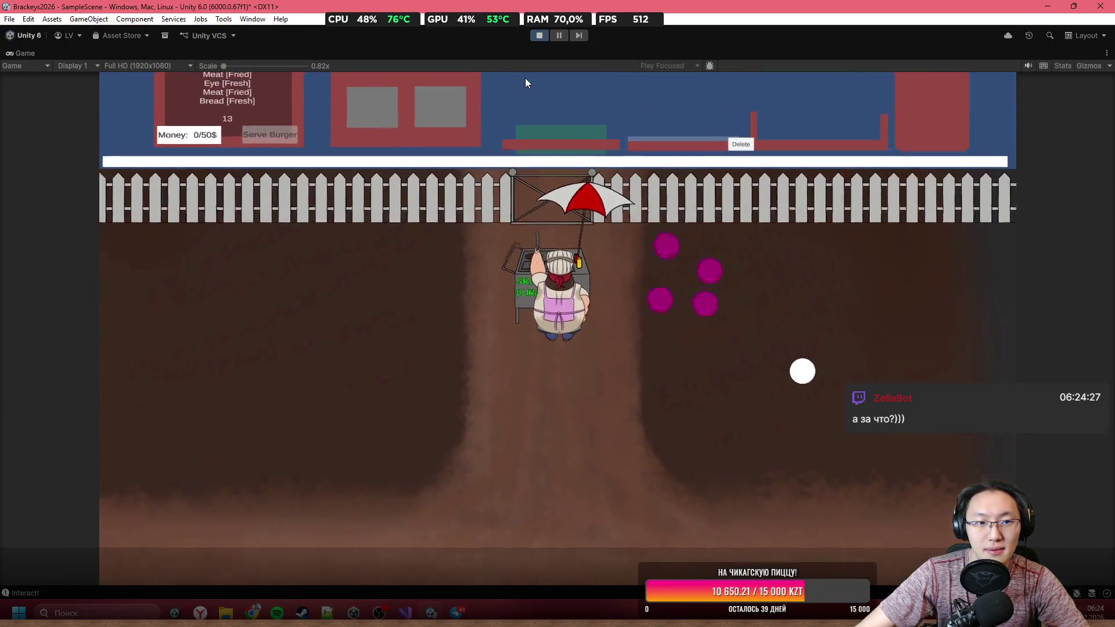
Step: Spawn bread slices and raw patties, clearing and restacking them on the plate
{"action": "left_click", "coordinate": [540, 103]}
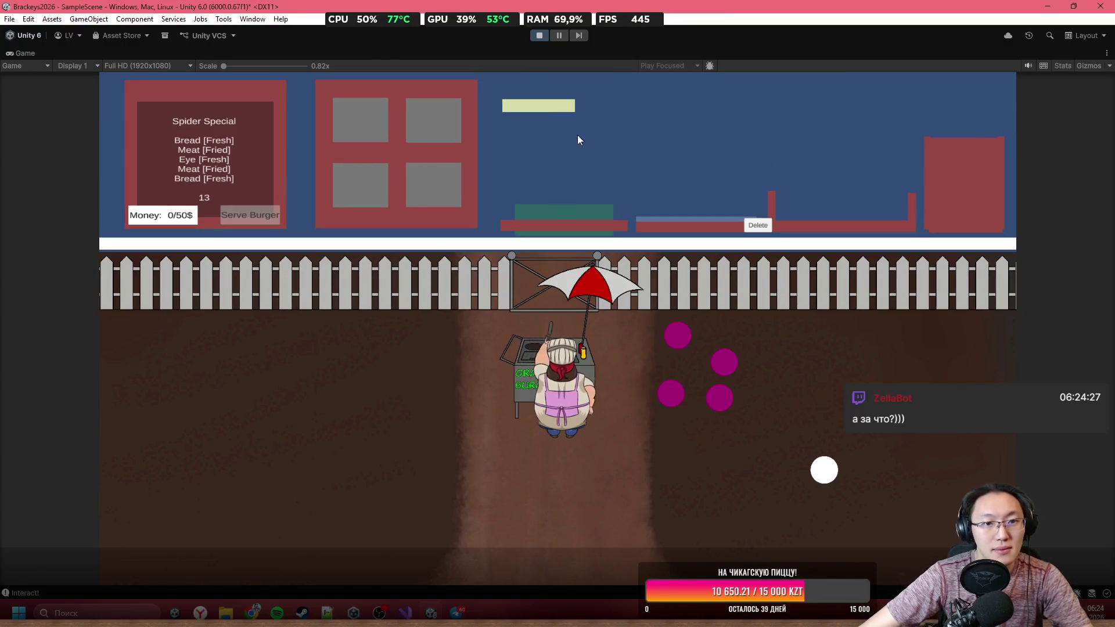
{"action": "left_click", "coordinate": [505, 94]}
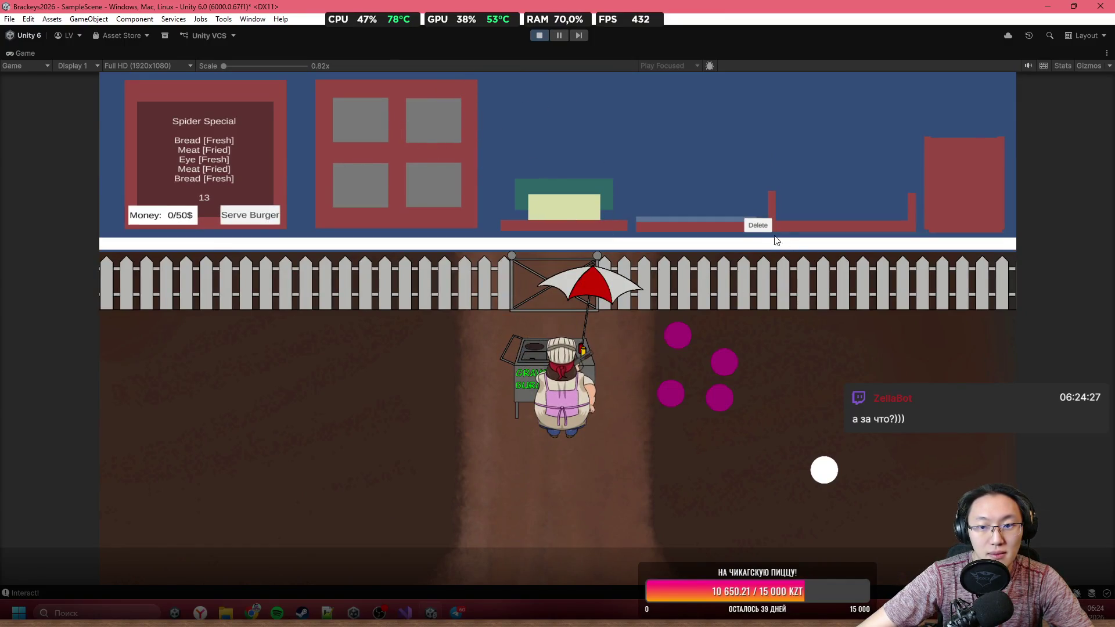
{"action": "left_click", "coordinate": [758, 224]}
{"action": "left_click", "coordinate": [356, 138]}
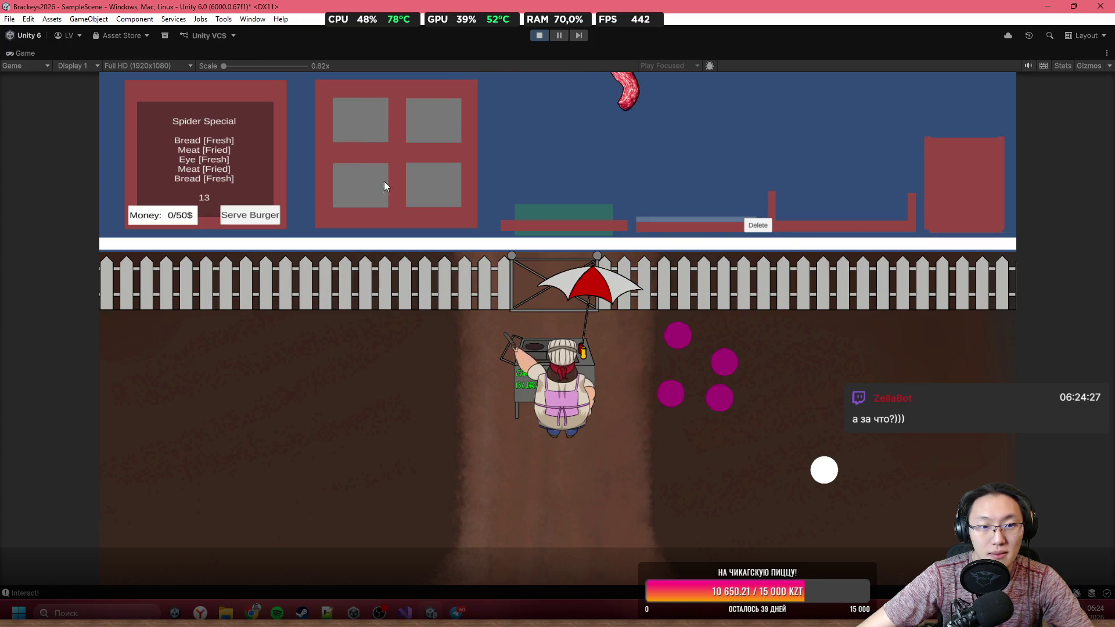
{"action": "left_click", "coordinate": [437, 139]}
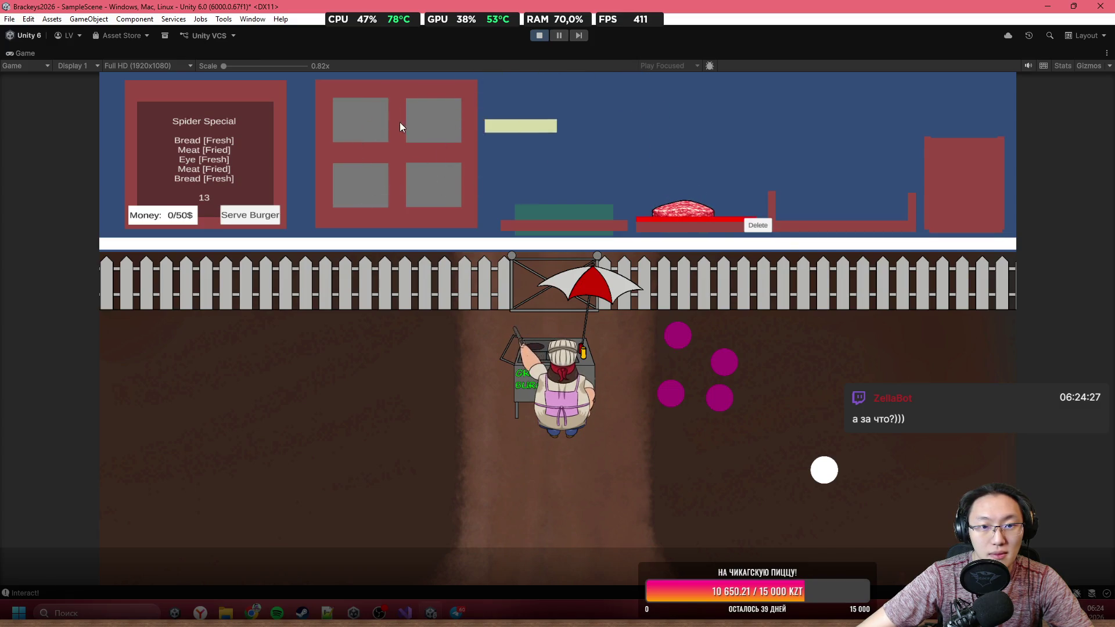
{"action": "left_click", "coordinate": [383, 123]}
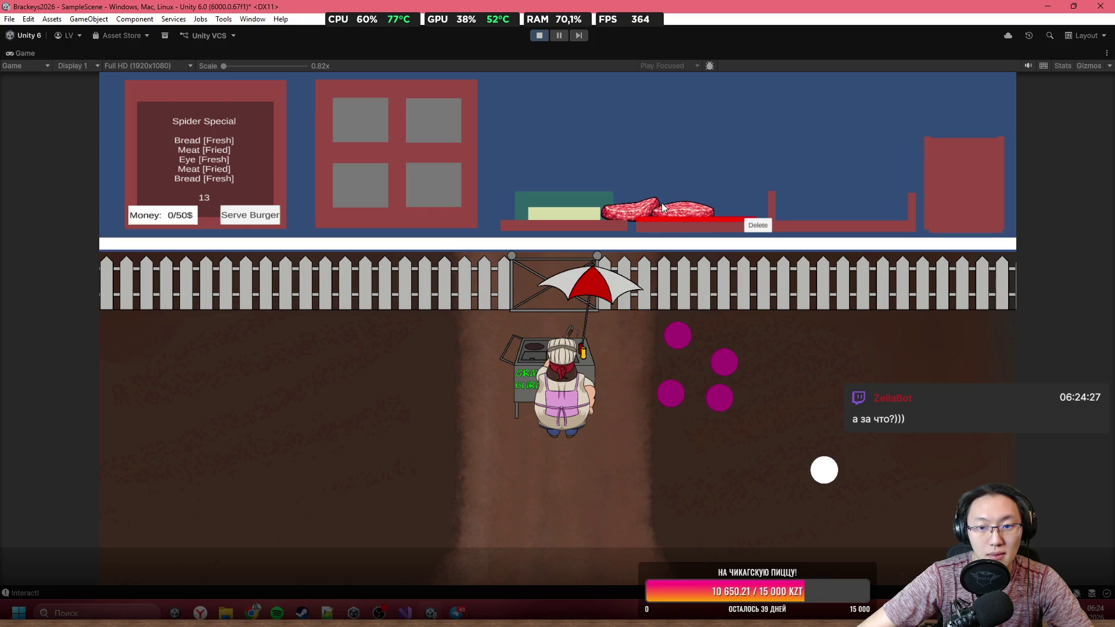
{"action": "left_click", "coordinate": [682, 197]}
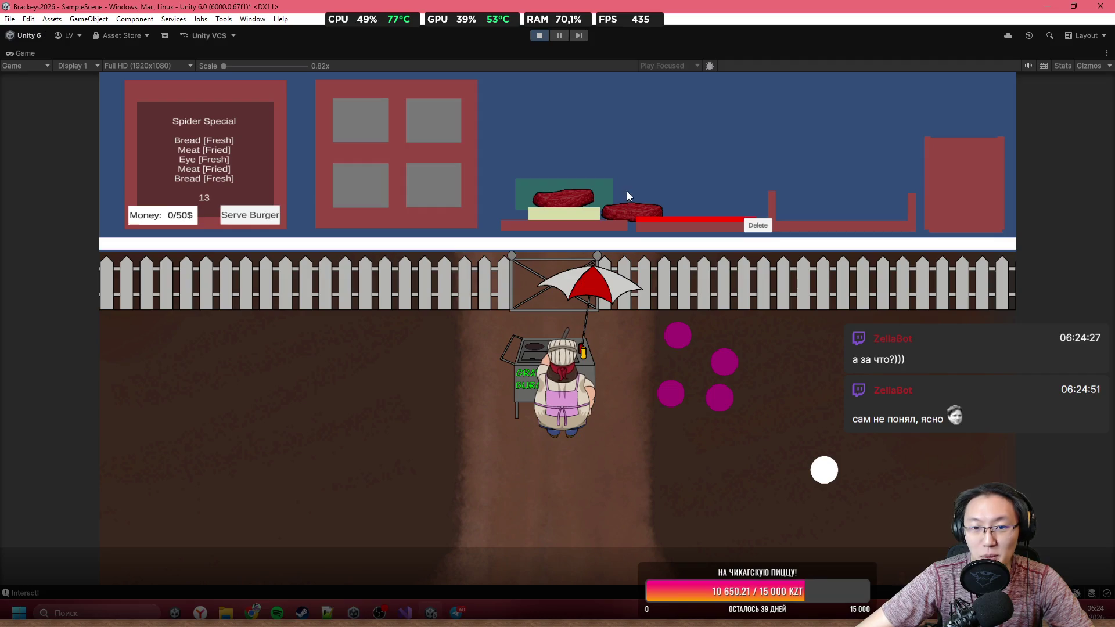
Step: Move the patty and bread slice around, then delete the burger stack and stop Play
{"action": "left_click", "coordinate": [633, 203]}
{"action": "mouse_move", "coordinate": [604, 132]}
{"action": "left_mouse_down"}
{"action": "mouse_move", "coordinate": [525, 105]}
{"action": "mouse_move", "coordinate": [459, 126]}
{"action": "left_mouse_up"}
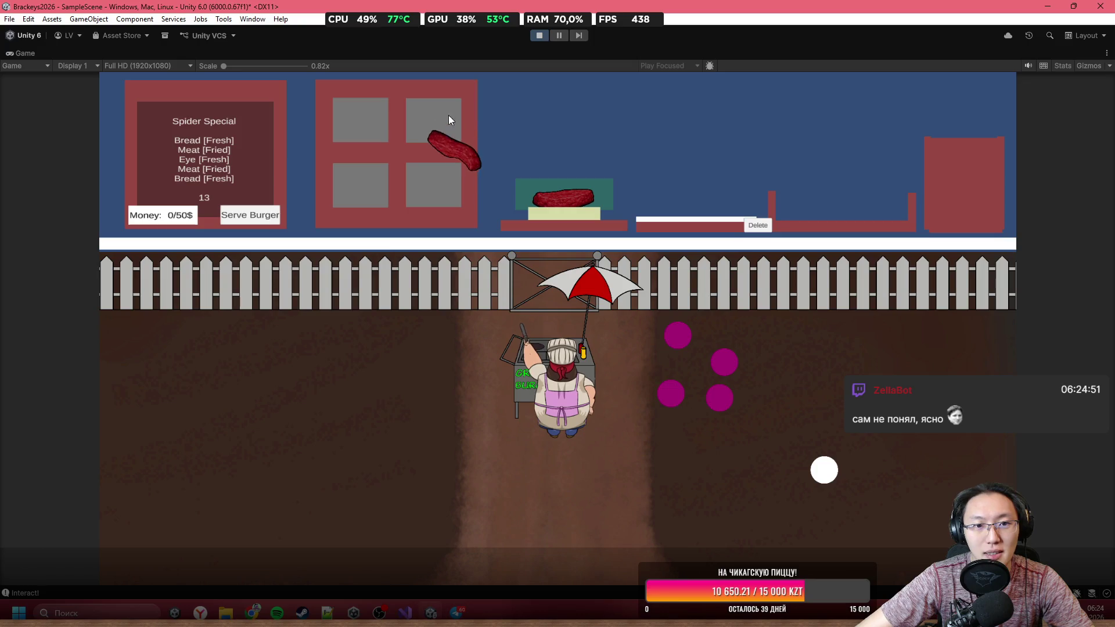
{"action": "left_click", "coordinate": [448, 115]}
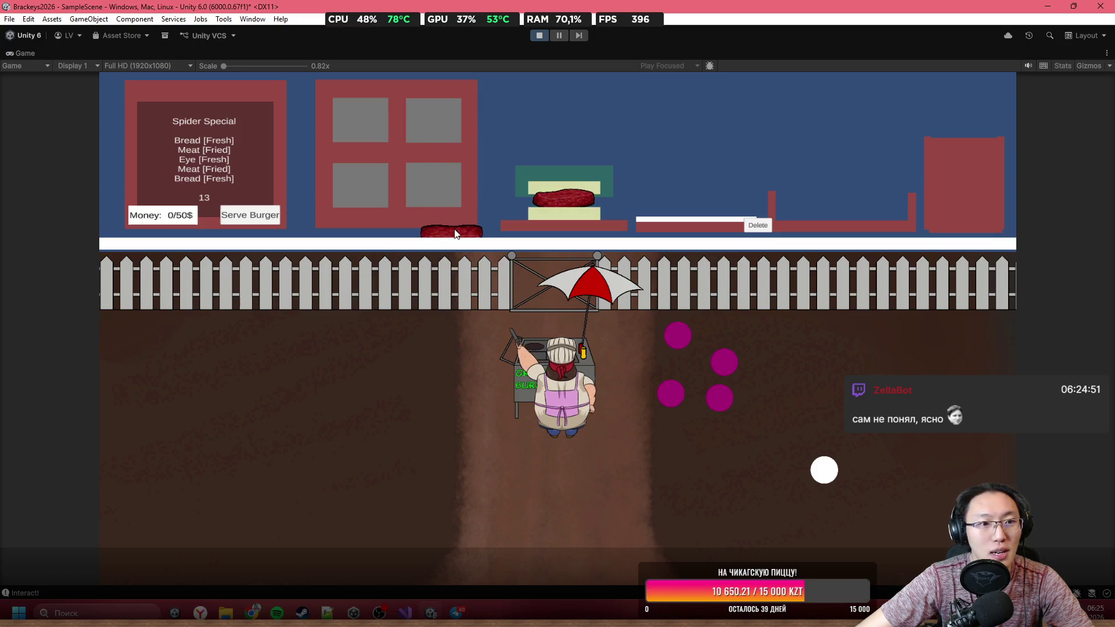
{"action": "mouse_move", "coordinate": [454, 233]}
{"action": "left_mouse_down"}
{"action": "mouse_move", "coordinate": [454, 185]}
{"action": "mouse_move", "coordinate": [441, 207]}
{"action": "mouse_move", "coordinate": [431, 134]}
{"action": "mouse_move", "coordinate": [468, 120]}
{"action": "mouse_move", "coordinate": [423, 225]}
{"action": "mouse_move", "coordinate": [500, 136]}
{"action": "left_mouse_up"}
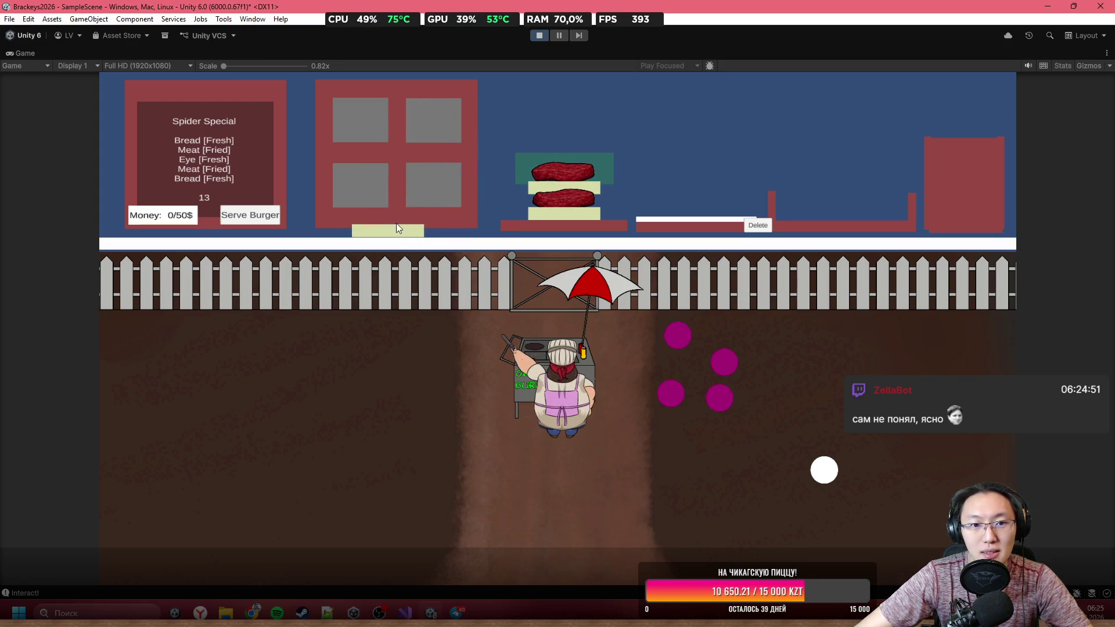
{"action": "mouse_move", "coordinate": [430, 172]}
{"action": "left_mouse_down"}
{"action": "mouse_move", "coordinate": [483, 76]}
{"action": "mouse_move", "coordinate": [705, 138]}
{"action": "left_mouse_up"}
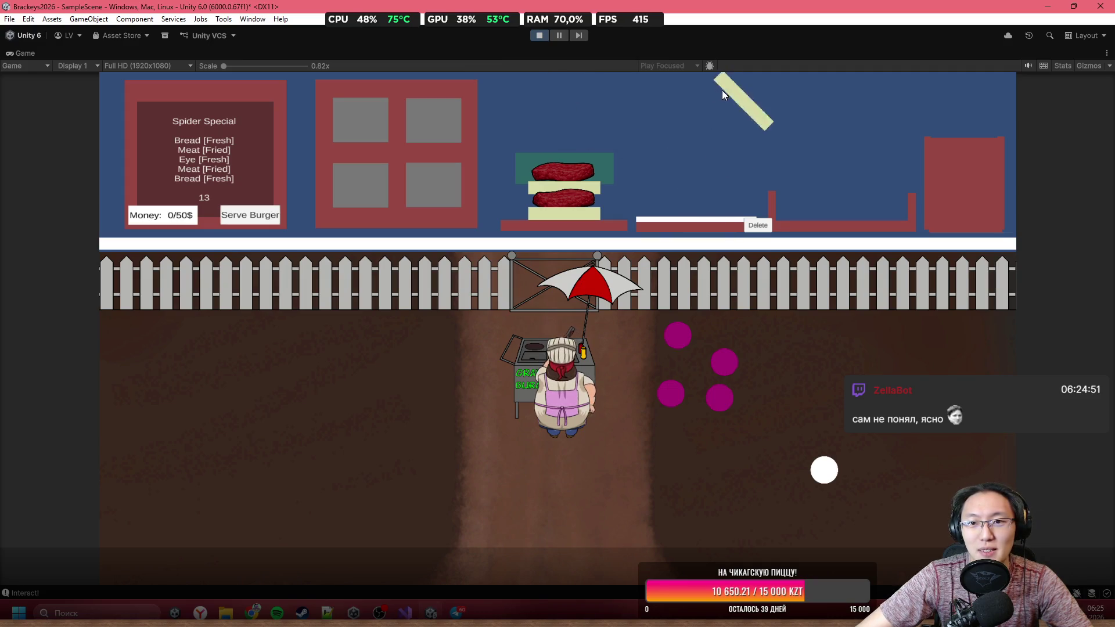
{"action": "mouse_move", "coordinate": [723, 92]}
{"action": "left_mouse_down"}
{"action": "mouse_move", "coordinate": [729, 151]}
{"action": "mouse_move", "coordinate": [746, 119]}
{"action": "mouse_move", "coordinate": [769, 109]}
{"action": "mouse_move", "coordinate": [761, 89]}
{"action": "mouse_move", "coordinate": [743, 102]}
{"action": "mouse_move", "coordinate": [729, 96]}
{"action": "mouse_move", "coordinate": [674, 144]}
{"action": "mouse_move", "coordinate": [611, 75]}
{"action": "mouse_move", "coordinate": [517, 90]}
{"action": "left_mouse_up"}
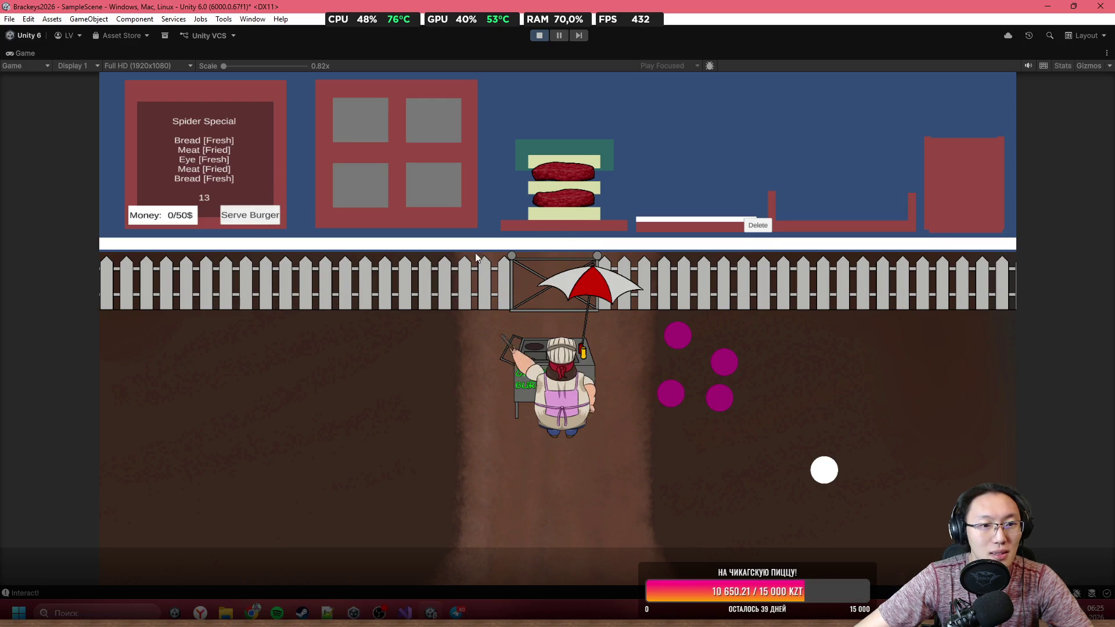
{"action": "left_click", "coordinate": [754, 225]}
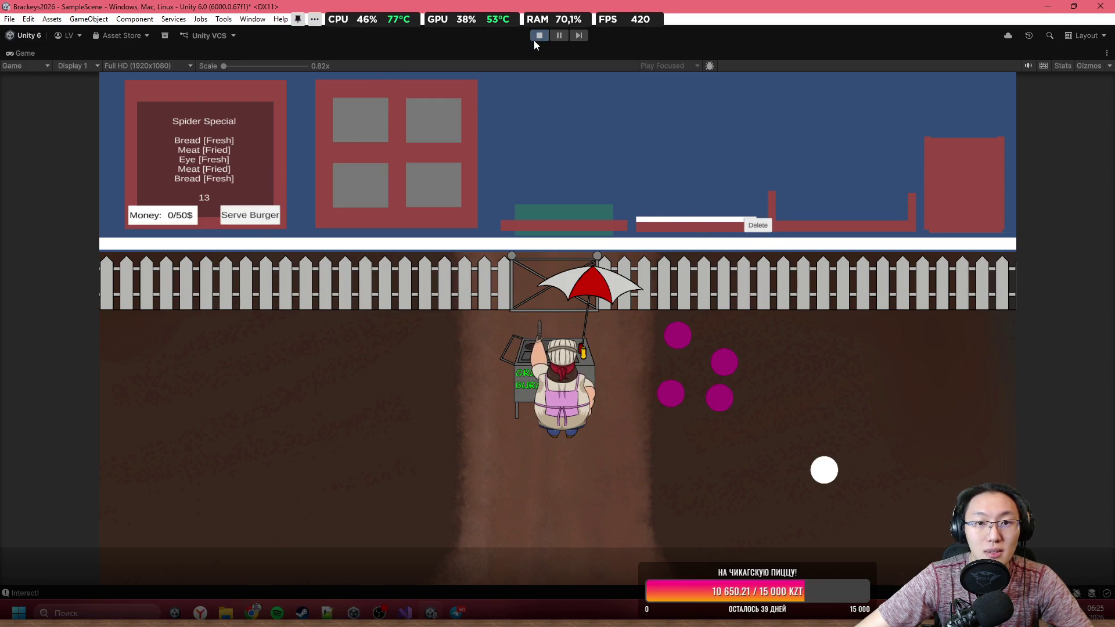
{"action": "left_click", "coordinate": [534, 40]}
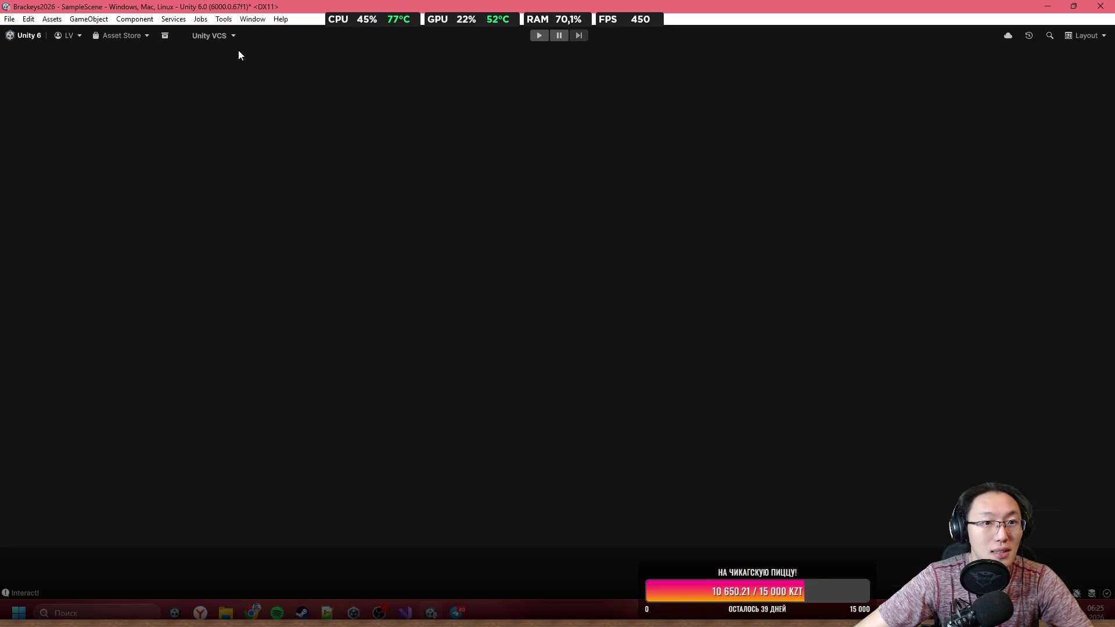
Step: Drag the Delete button Canvas left from Pos X 2.235 to about -2.79, near TopPoint
{"action": "scroll", "coordinate": [563, 220], "scroll_direction": "up", "scroll_amount": 4}
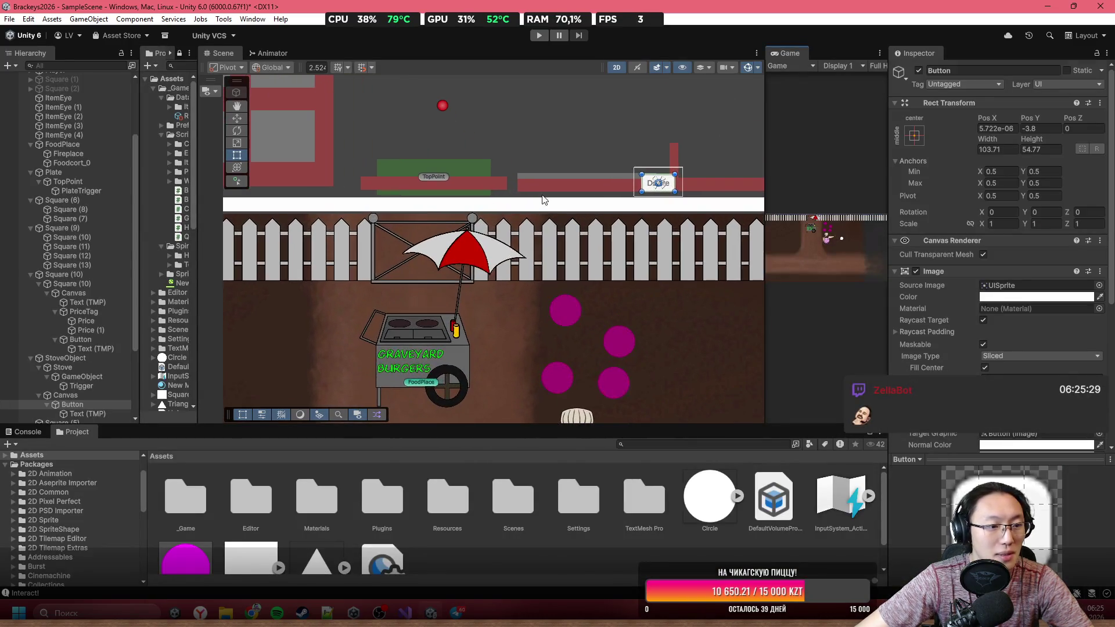
{"action": "left_click", "coordinate": [90, 396]}
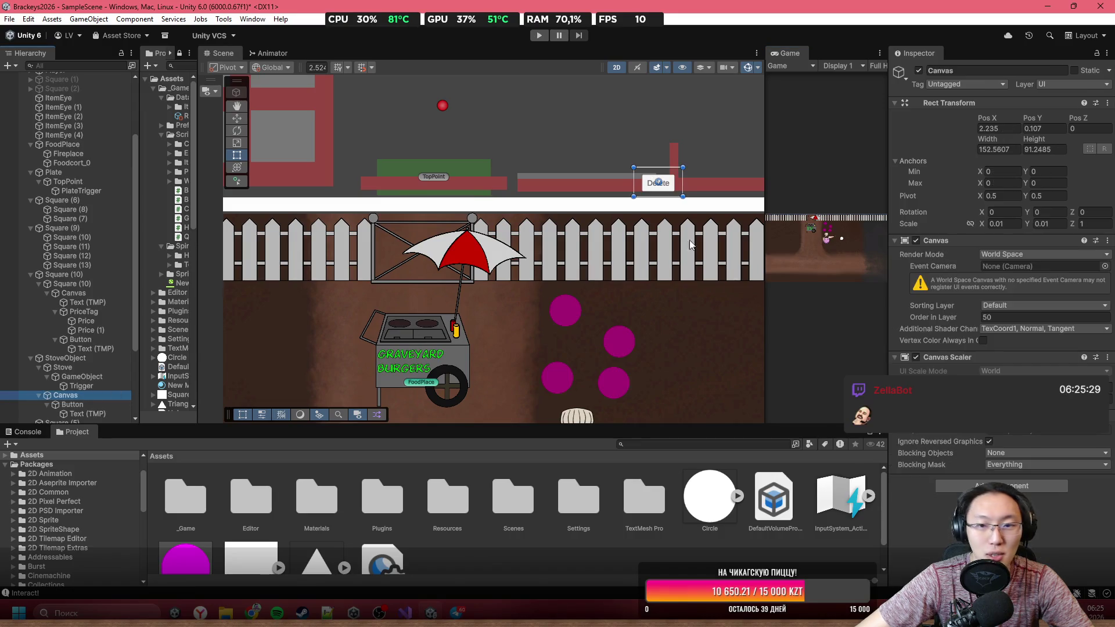
{"action": "left_click_drag", "start_coordinate": [675, 177], "coordinate": [505, 175]}
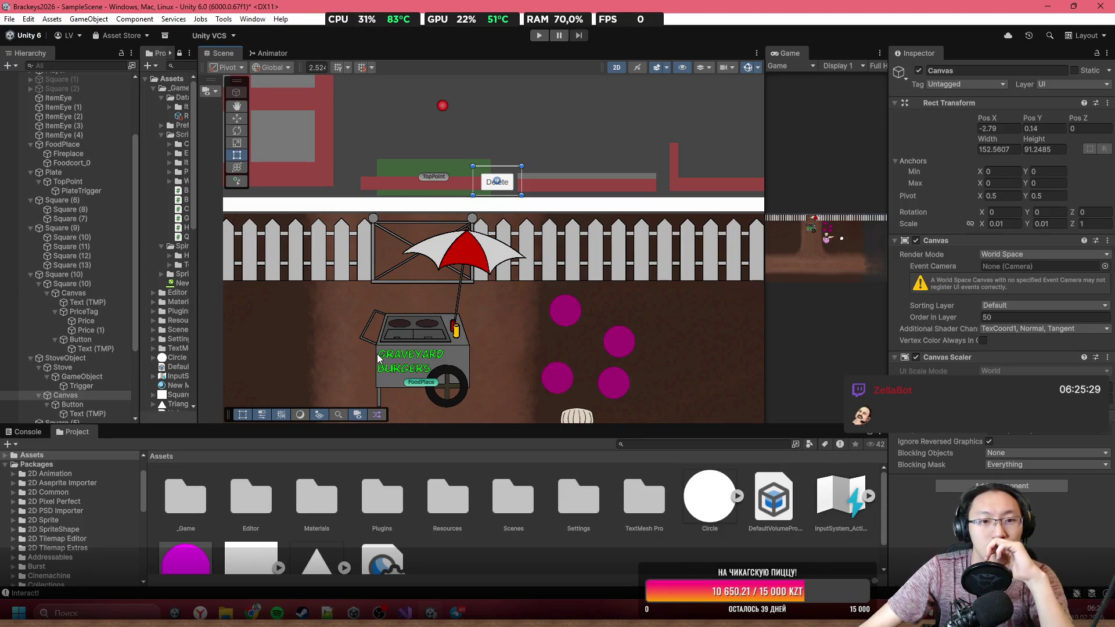
{"action": "scroll", "coordinate": [441, 157], "scroll_direction": "up", "scroll_amount": 5}
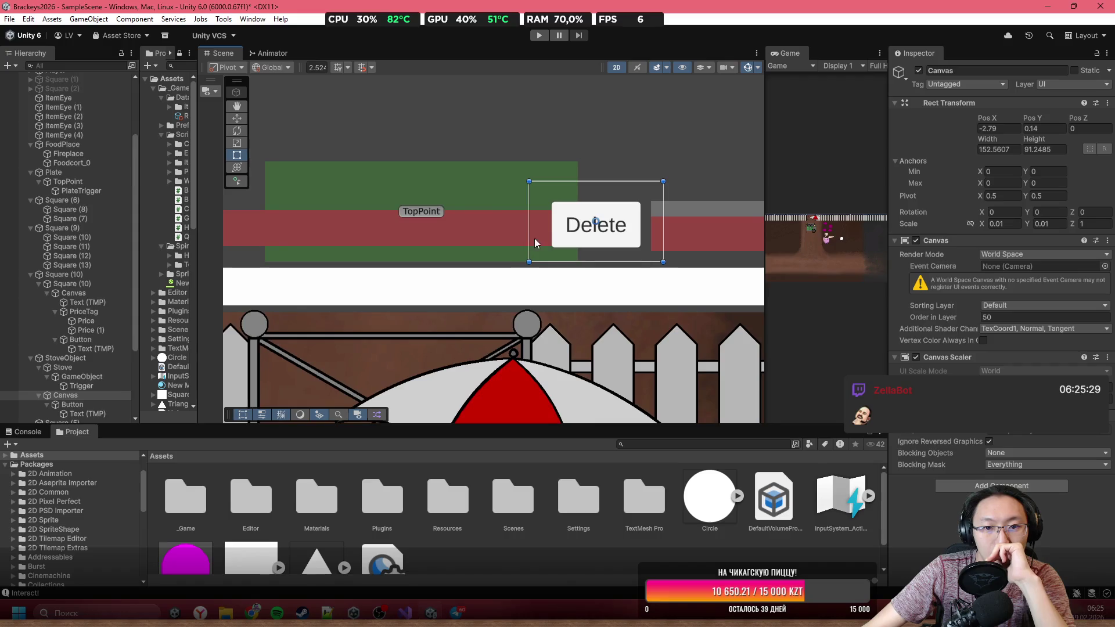
{"action": "mouse_move", "coordinate": [572, 225]}
{"action": "left_mouse_down"}
{"action": "mouse_move", "coordinate": [565, 238]}
{"action": "mouse_move", "coordinate": [574, 228]}
{"action": "left_mouse_up"}
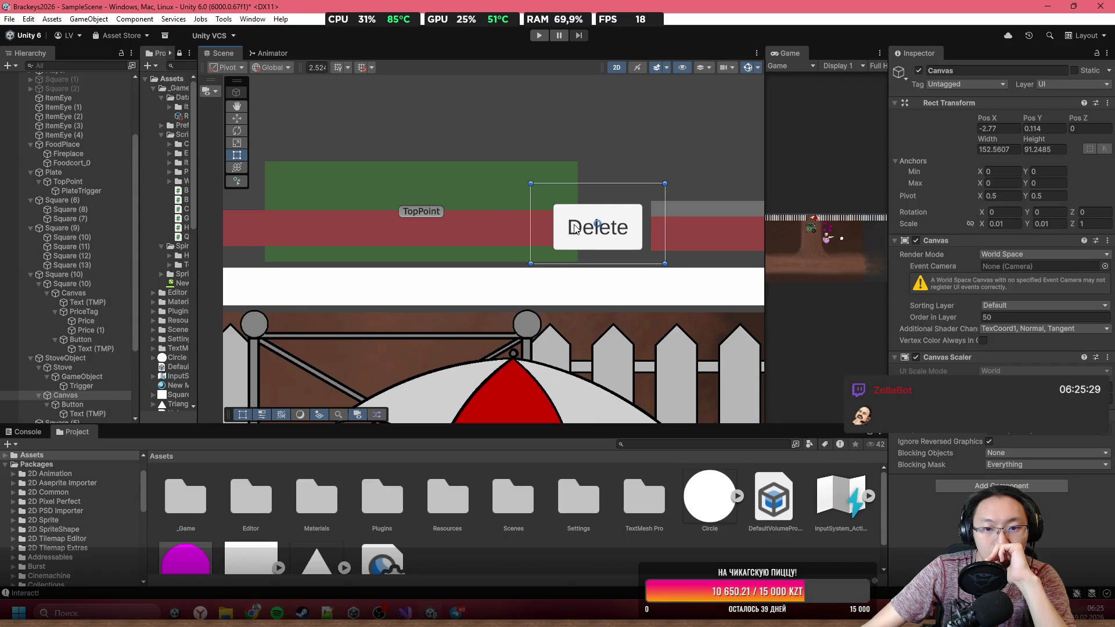
{"action": "scroll", "coordinate": [575, 229], "scroll_direction": "down", "scroll_amount": 6}
{"action": "left_click", "coordinate": [642, 165]}
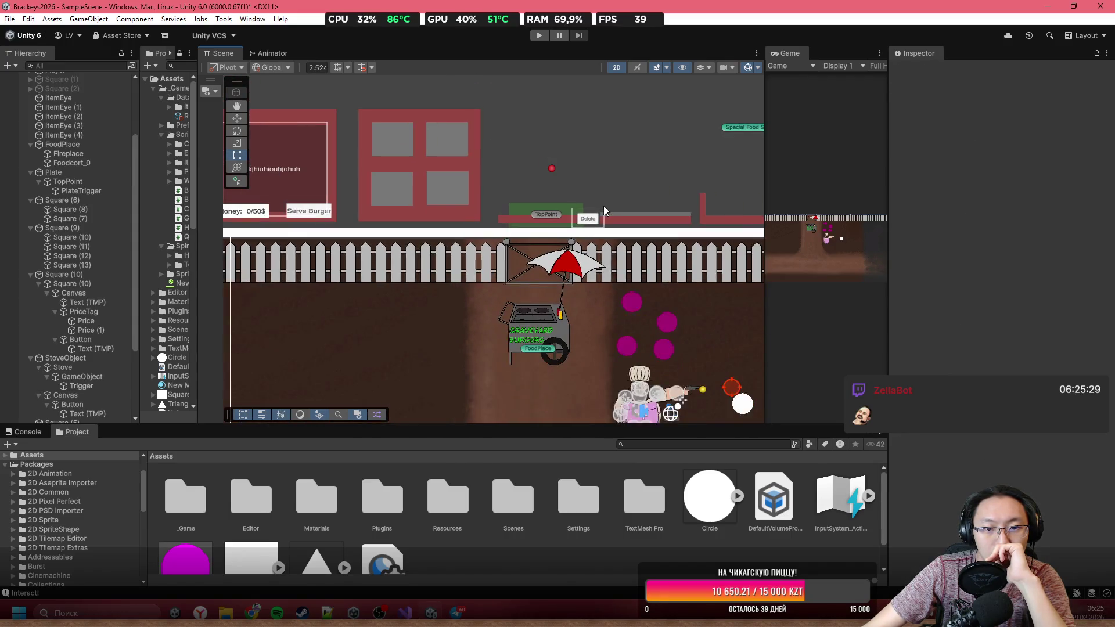
{"action": "scroll", "coordinate": [563, 184], "scroll_direction": "up", "scroll_amount": 3}
Step: Stretch the white Border bar's Scale X from 35.2288 to 104.99
{"action": "left_click", "coordinate": [544, 160]}
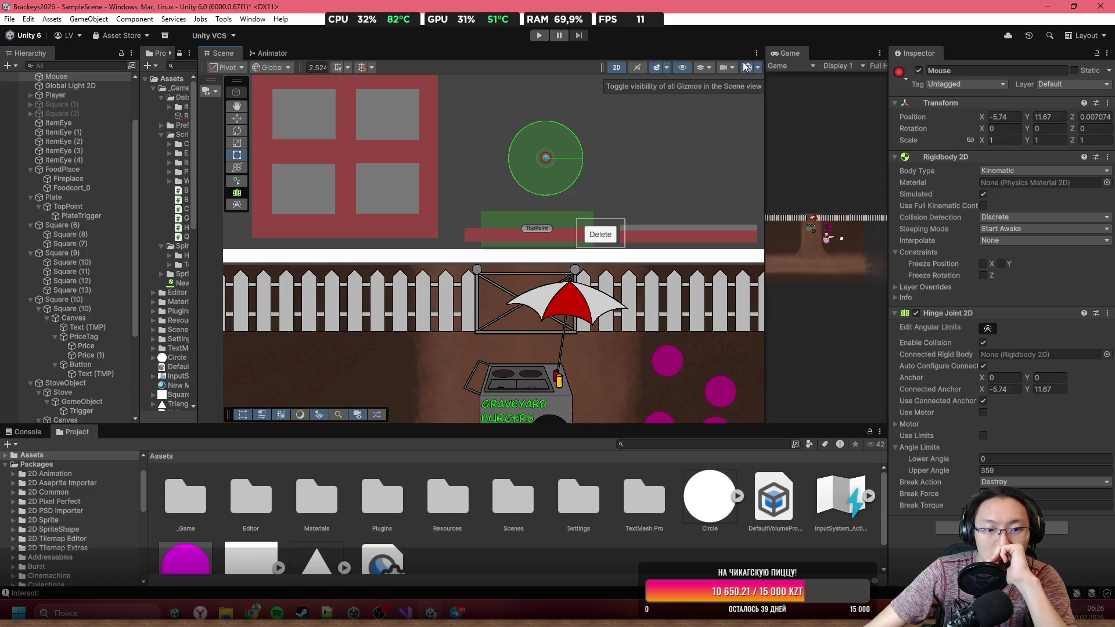
{"action": "scroll", "coordinate": [563, 348], "scroll_direction": "down", "scroll_amount": 8}
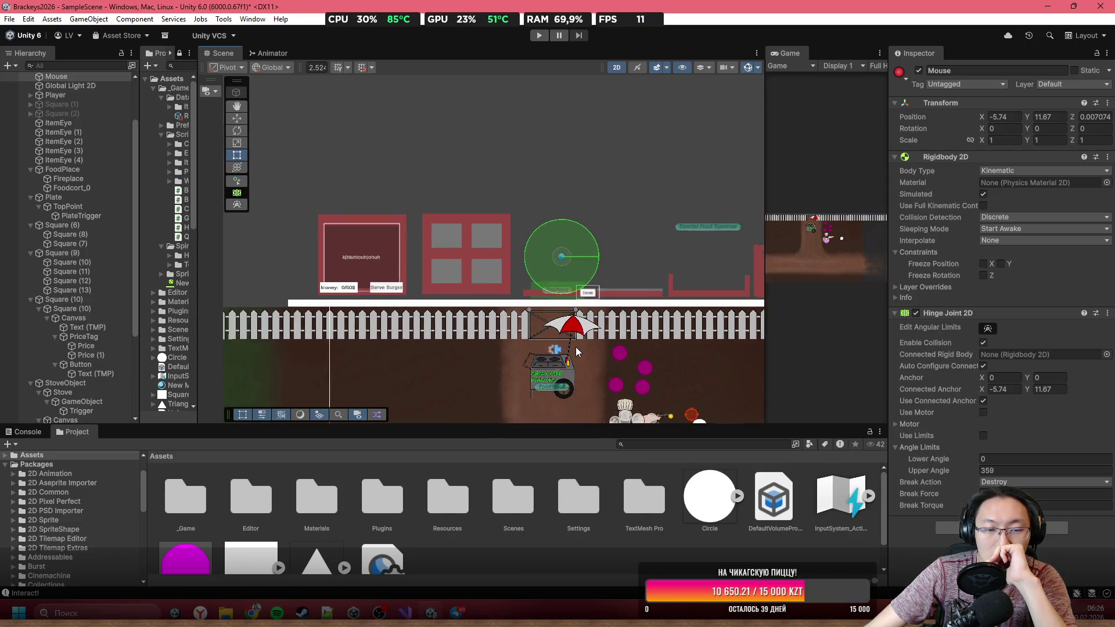
{"action": "scroll", "coordinate": [563, 360], "scroll_direction": "up", "scroll_amount": 2}
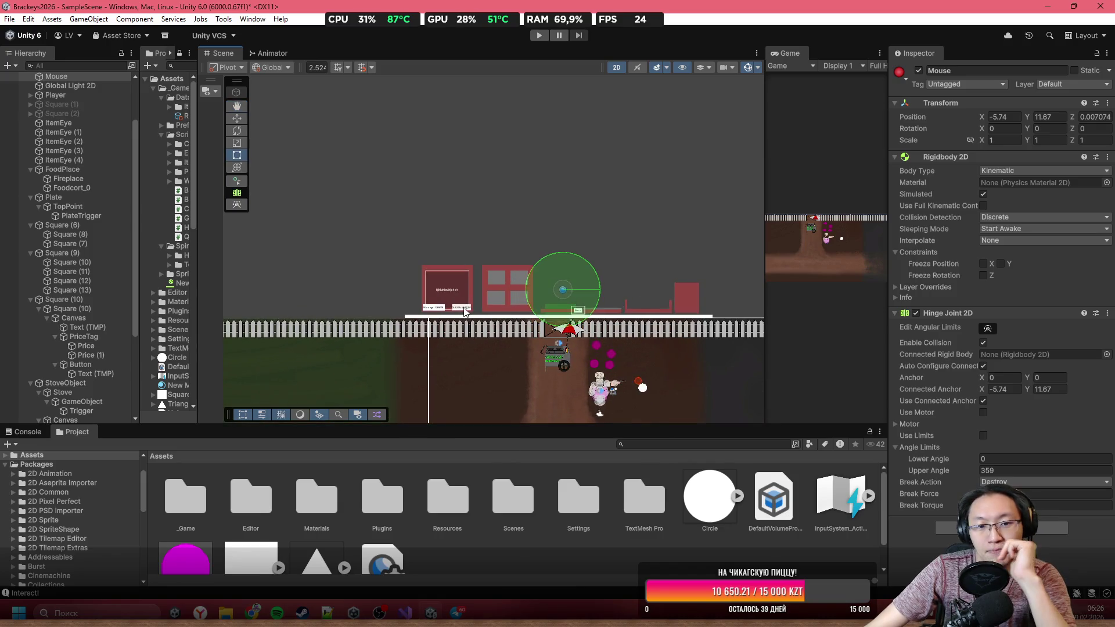
{"action": "left_click", "coordinate": [412, 318]}
{"action": "scroll", "coordinate": [527, 296], "scroll_direction": "down", "scroll_amount": 3}
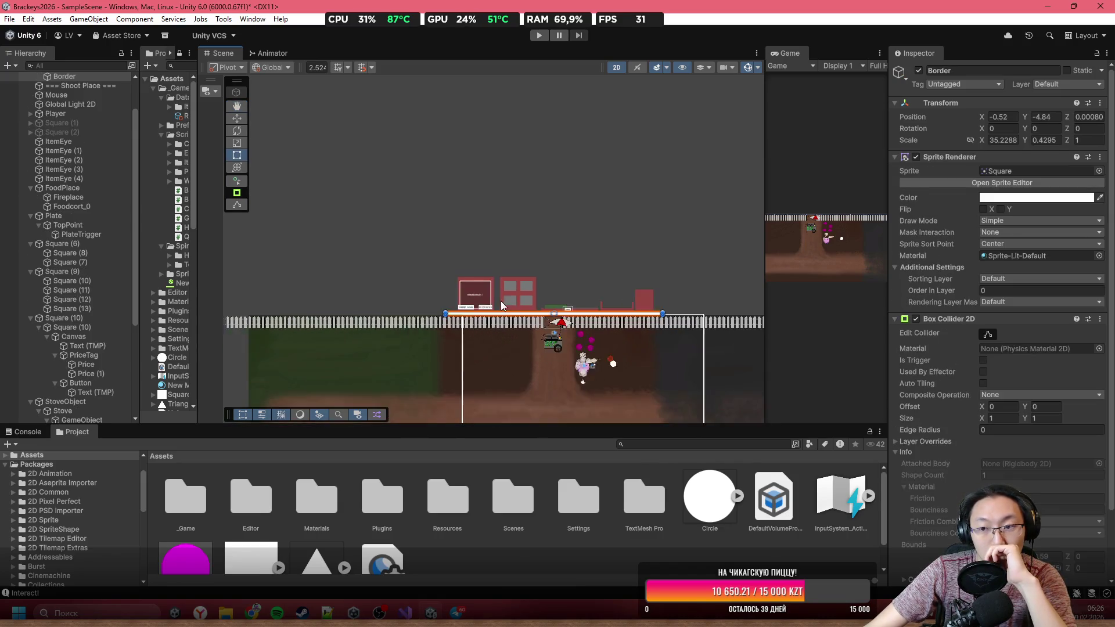
{"action": "scroll", "coordinate": [983, 112], "scroll_direction": "down", "scroll_amount": 1}
{"action": "mouse_move", "coordinate": [982, 112]}
{"action": "left_mouse_down"}
{"action": "mouse_move", "coordinate": [1074, 146]}
{"action": "mouse_move", "coordinate": [1108, 232]}
{"action": "mouse_move", "coordinate": [24, 300]}
{"action": "mouse_move", "coordinate": [349, 323]}
{"action": "left_mouse_up"}
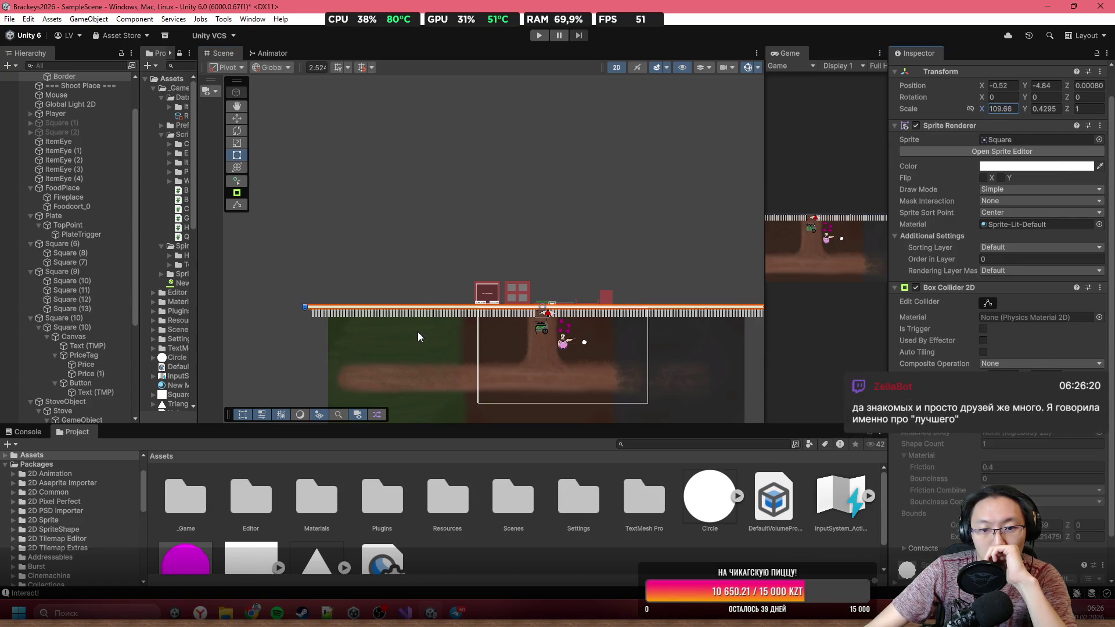
{"action": "left_click", "coordinate": [667, 253]}
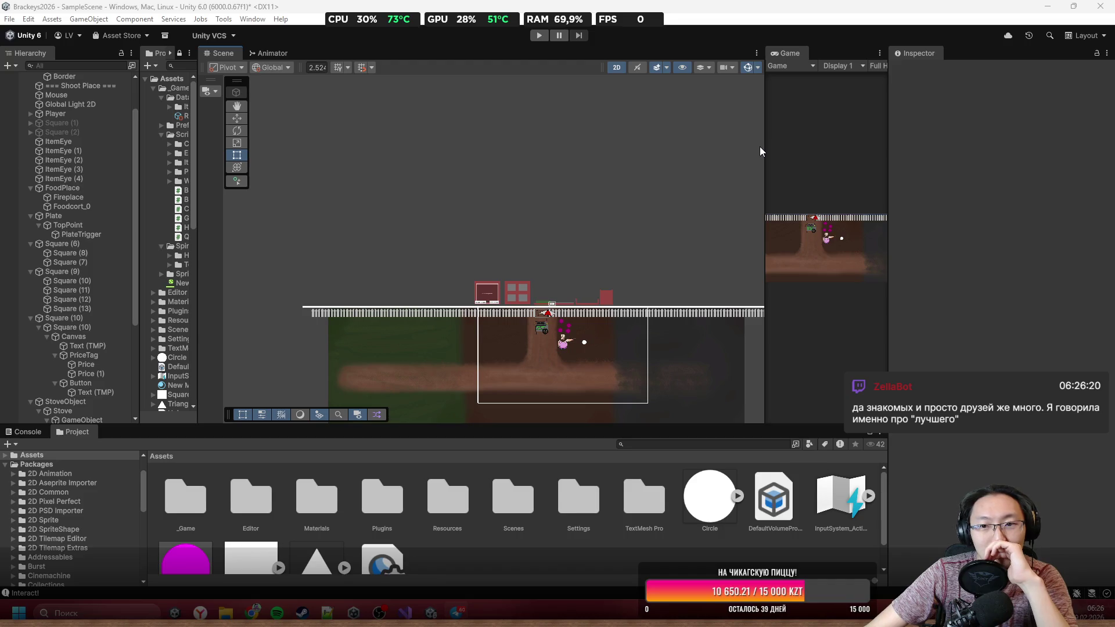
Step: Widen the Scene panel and raise the lower ground tile 1235_0 (1) slightly
{"action": "left_click_drag", "start_coordinate": [762, 150], "coordinate": [820, 152]}
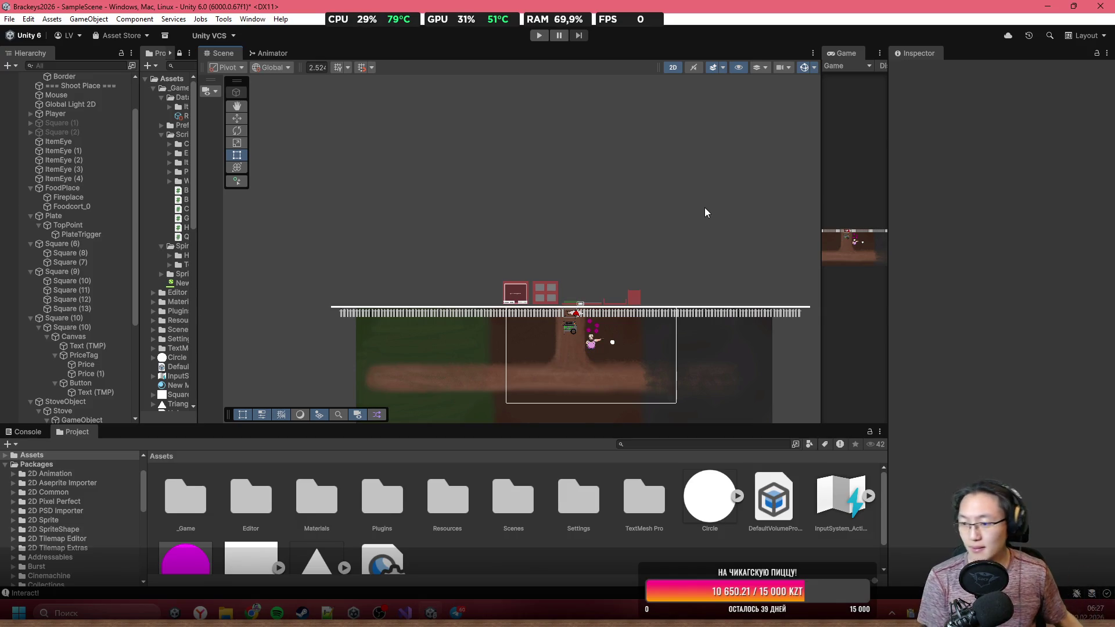
{"action": "mouse_move", "coordinate": [558, 407]}
{"action": "left_mouse_down"}
{"action": "mouse_move", "coordinate": [611, 354]}
{"action": "mouse_move", "coordinate": [481, 228]}
{"action": "left_mouse_up"}
{"action": "scroll", "coordinate": [484, 228], "scroll_direction": "up", "scroll_amount": 5}
{"action": "left_click", "coordinate": [496, 299]}
{"action": "scroll", "coordinate": [522, 298], "scroll_direction": "up", "scroll_amount": 3}
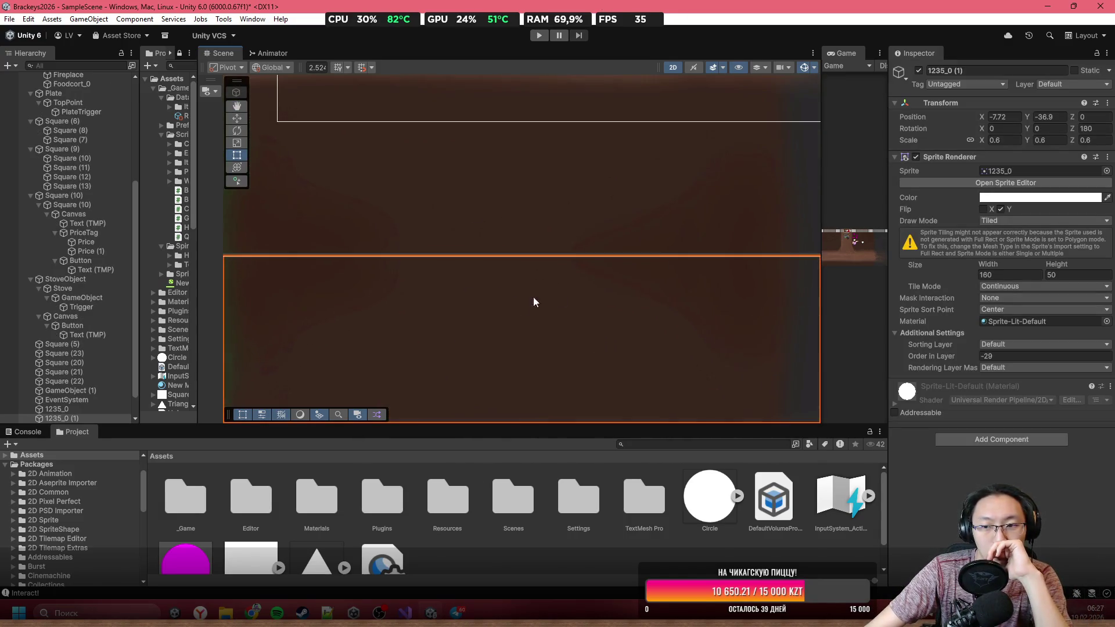
{"action": "left_click_drag", "start_coordinate": [1026, 118], "coordinate": [1033, 121]}
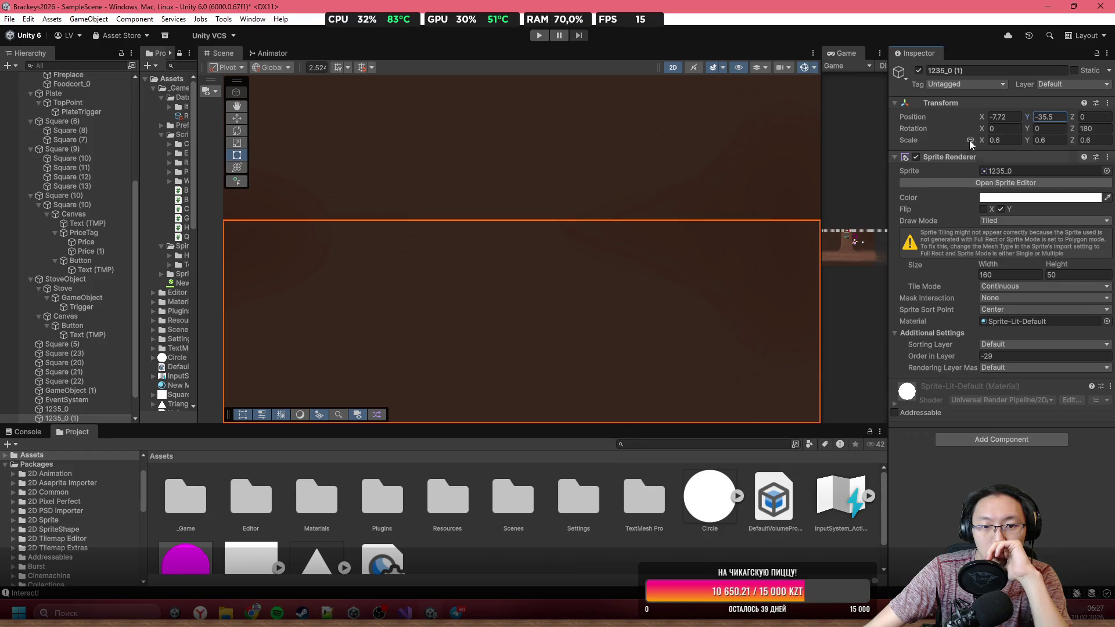
{"action": "left_click", "coordinate": [552, 208]}
{"action": "scroll", "coordinate": [552, 208], "scroll_direction": "down", "scroll_amount": 5}
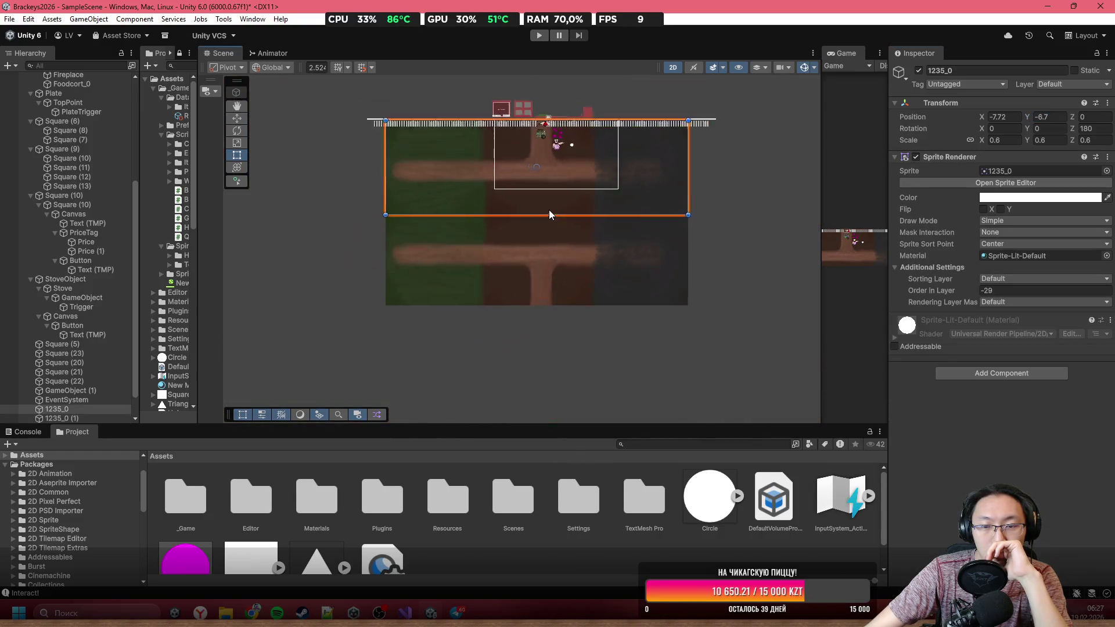
{"action": "scroll", "coordinate": [549, 210], "scroll_direction": "down", "scroll_amount": 1}
{"action": "left_click", "coordinate": [719, 202]}
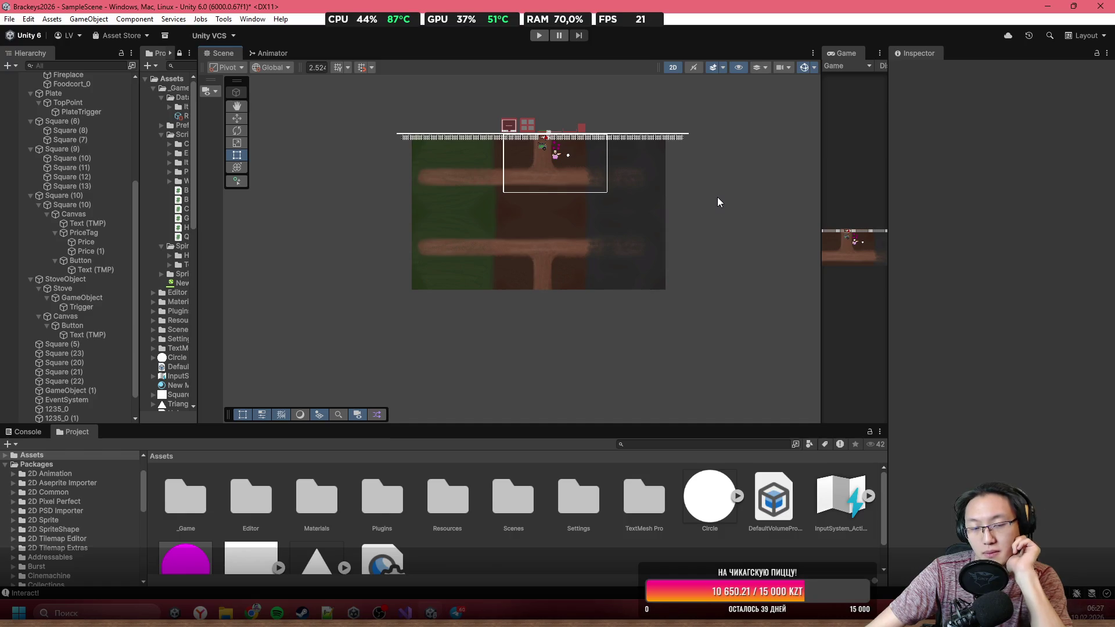
{"action": "scroll", "coordinate": [509, 150], "scroll_direction": "up", "scroll_amount": 1}
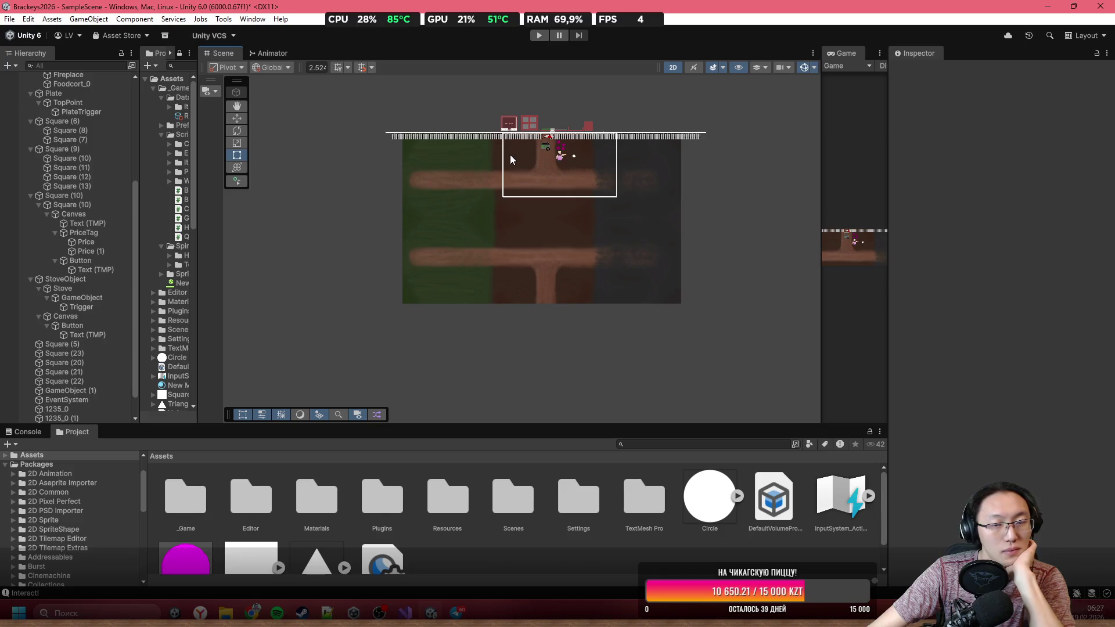
{"action": "scroll", "coordinate": [509, 156], "scroll_direction": "up", "scroll_amount": 4}
{"action": "scroll", "coordinate": [630, 165], "scroll_direction": "up", "scroll_amount": 8}
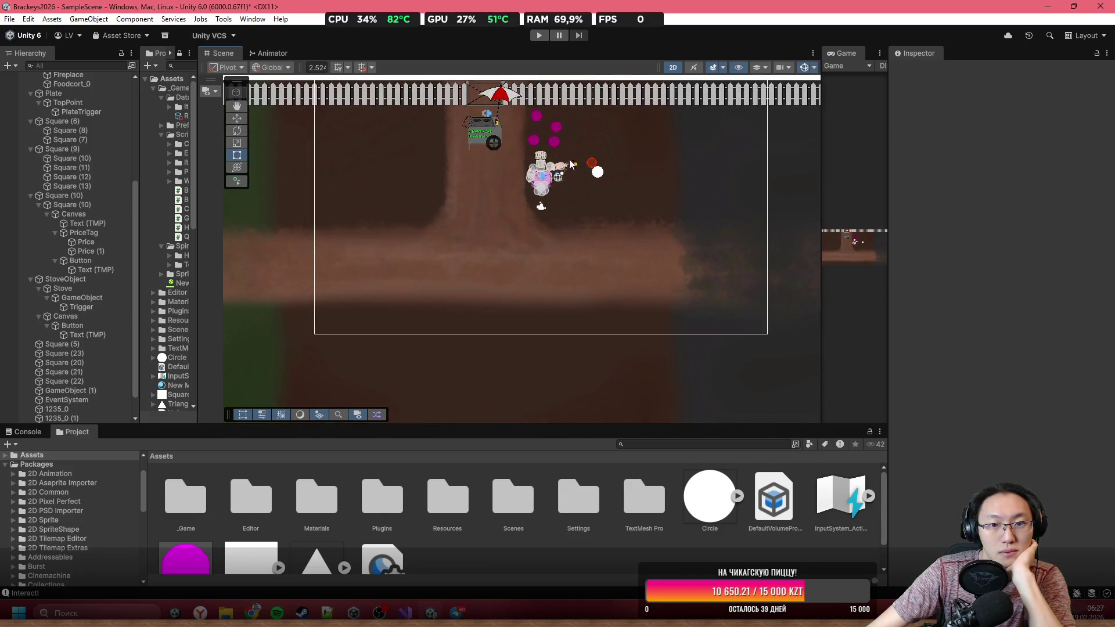
{"action": "scroll", "coordinate": [502, 194], "scroll_direction": "up", "scroll_amount": 12}
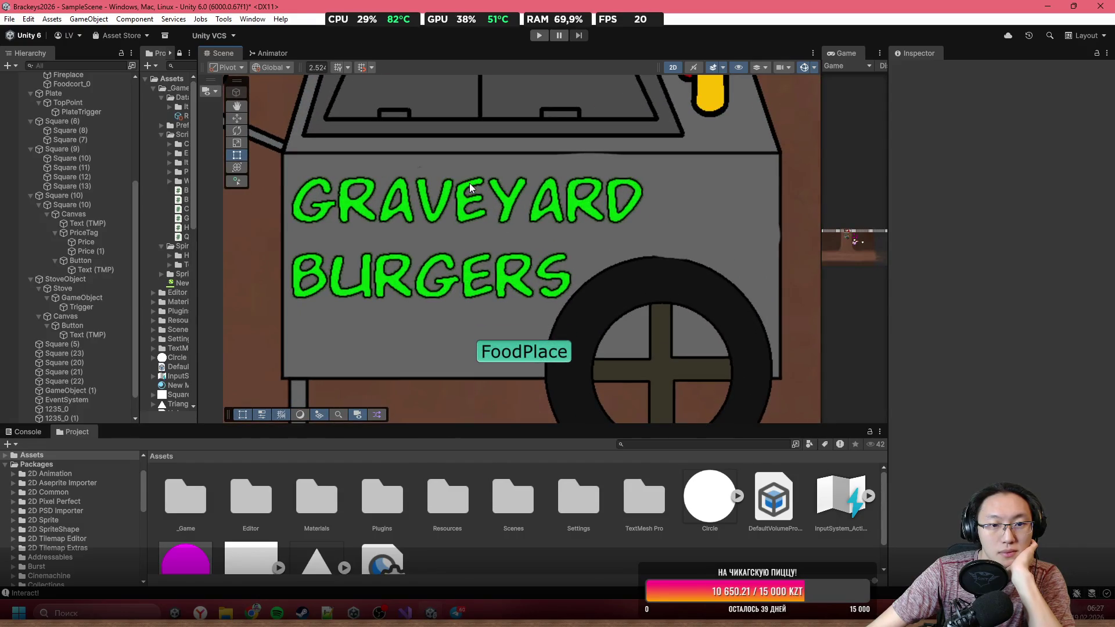
{"action": "scroll", "coordinate": [469, 183], "scroll_direction": "down", "scroll_amount": 8}
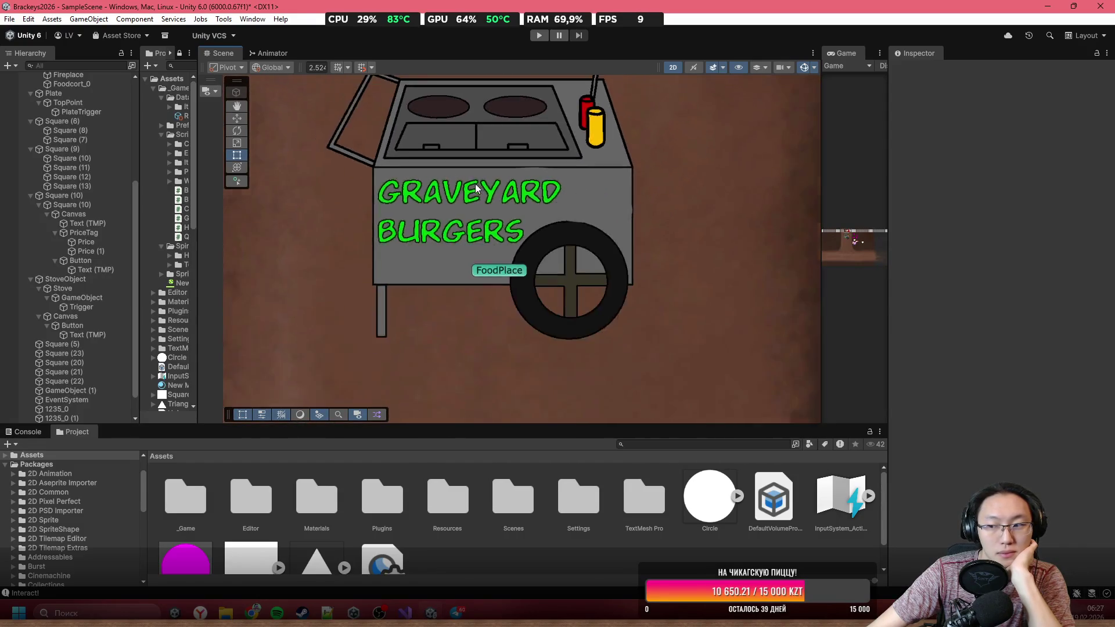
{"action": "scroll", "coordinate": [484, 195], "scroll_direction": "down", "scroll_amount": 10}
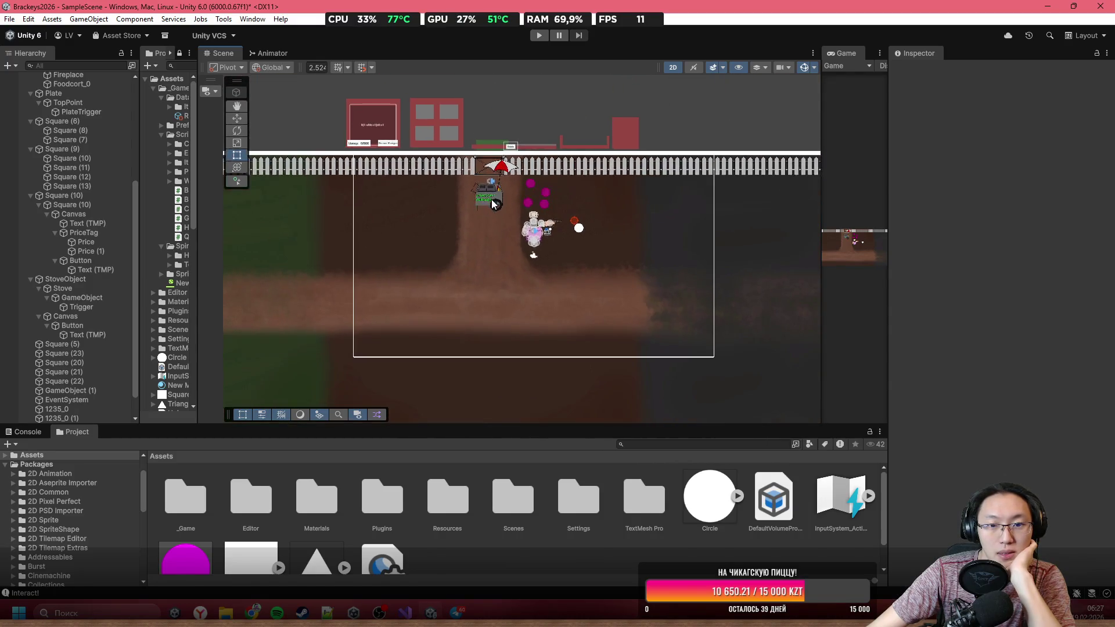
{"action": "scroll", "coordinate": [463, 152], "scroll_direction": "up", "scroll_amount": 5}
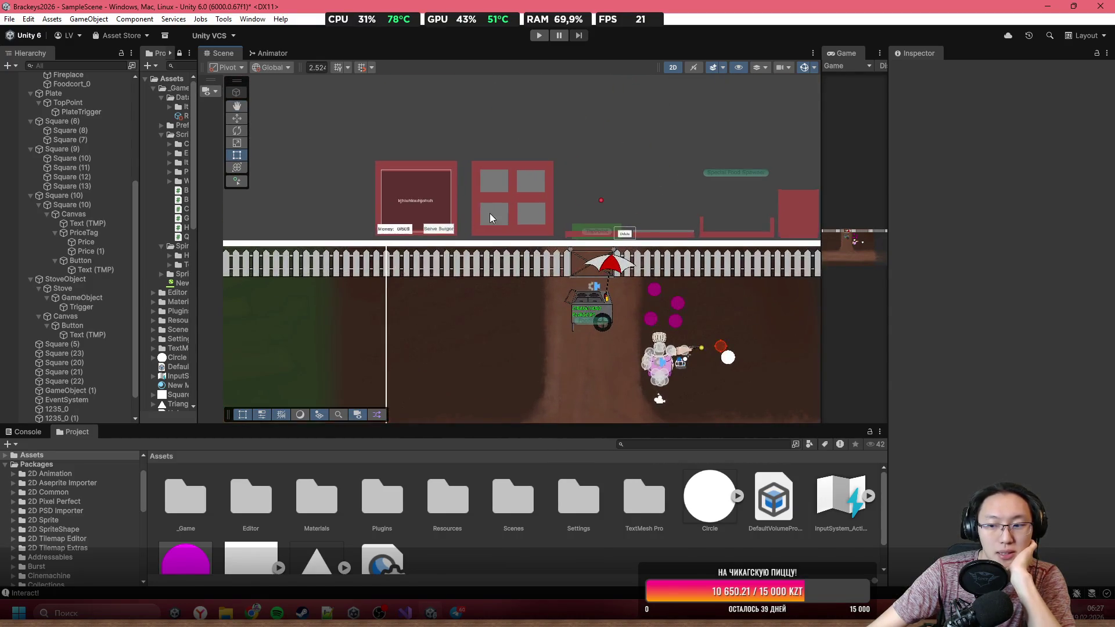
{"action": "scroll", "coordinate": [364, 220], "scroll_direction": "up", "scroll_amount": 3}
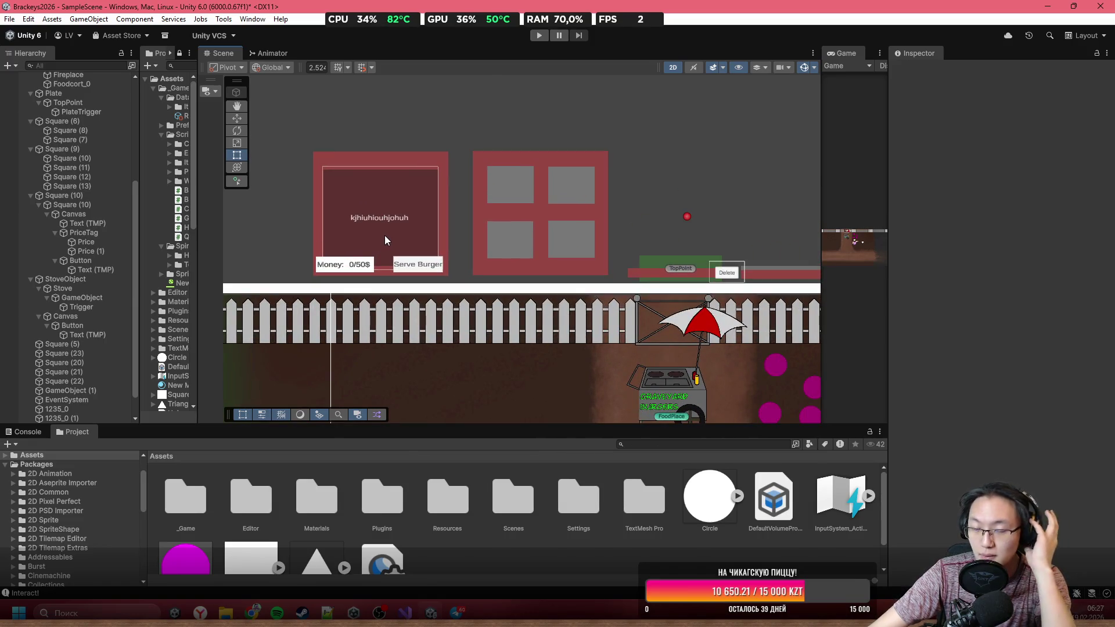
{"action": "left_click_drag", "start_coordinate": [653, 215], "coordinate": [469, 184]}
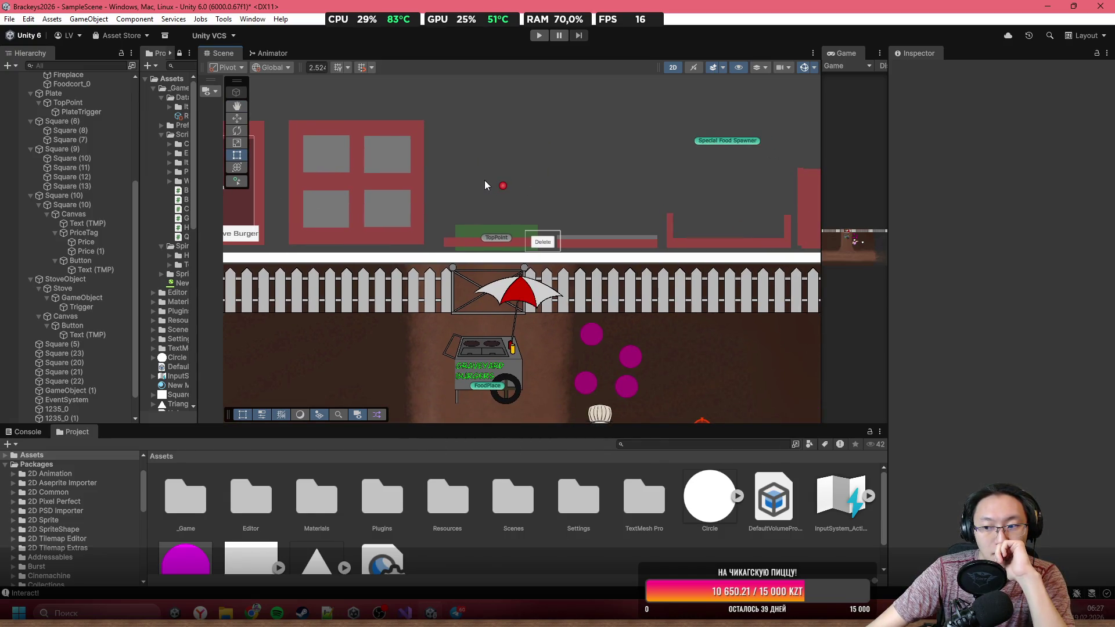
{"action": "scroll", "coordinate": [486, 184], "scroll_direction": "down", "scroll_amount": 3}
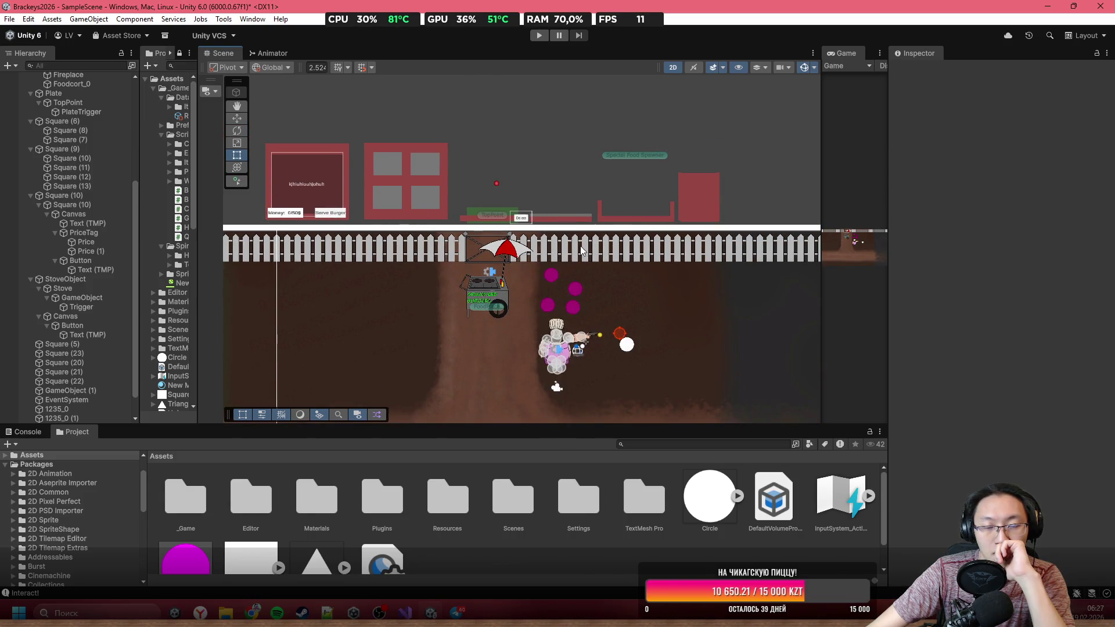
{"action": "scroll", "coordinate": [477, 283], "scroll_direction": "down", "scroll_amount": 1}
{"action": "scroll", "coordinate": [477, 284], "scroll_direction": "down", "scroll_amount": 2}
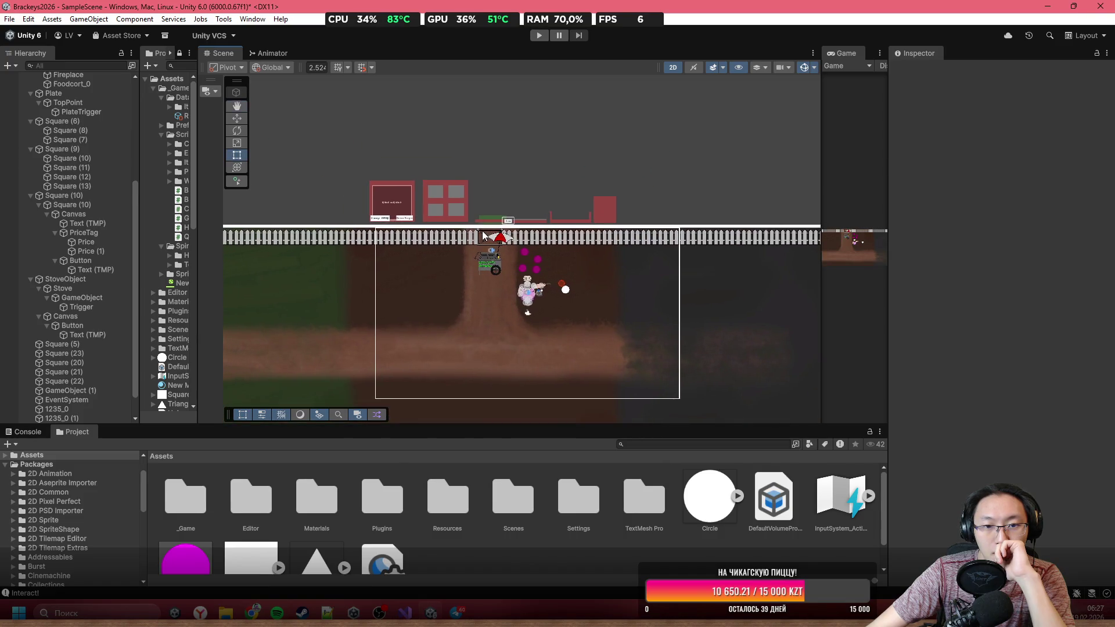
{"action": "scroll", "coordinate": [457, 239], "scroll_direction": "up", "scroll_amount": 3}
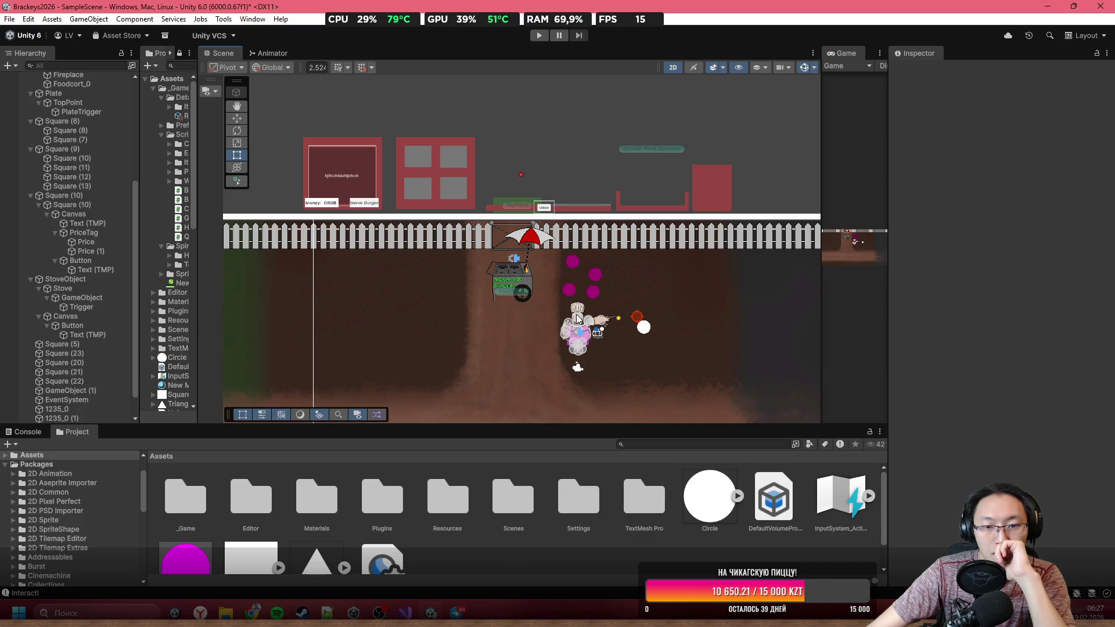
{"action": "scroll", "coordinate": [576, 337], "scroll_direction": "up", "scroll_amount": 3}
{"action": "scroll", "coordinate": [576, 341], "scroll_direction": "up", "scroll_amount": 1}
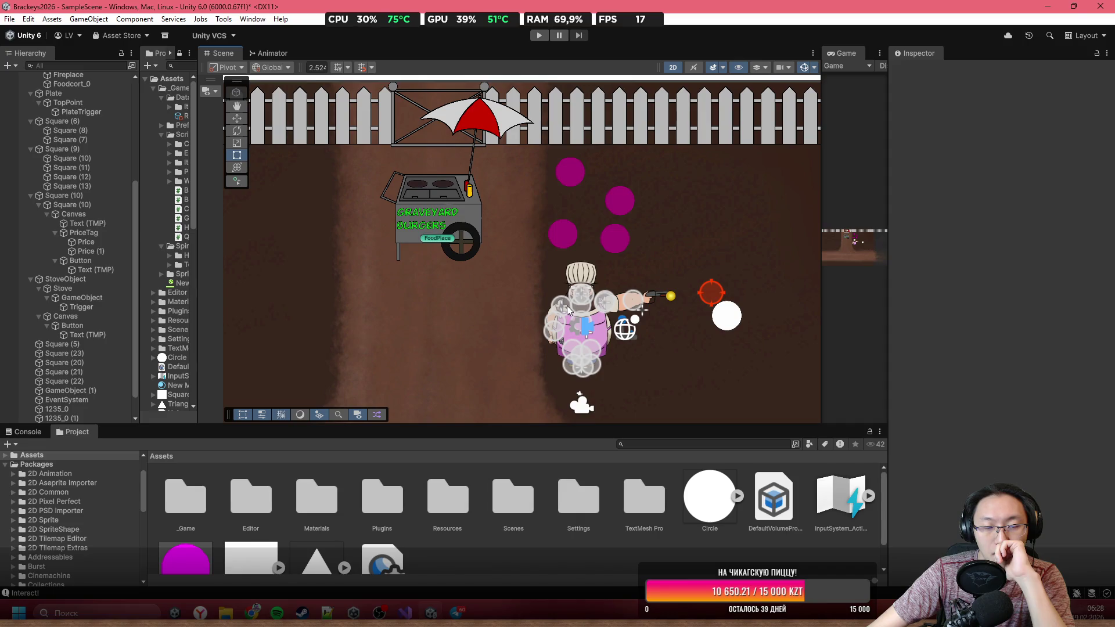
{"action": "scroll", "coordinate": [567, 306], "scroll_direction": "down", "scroll_amount": 3}
{"action": "left_click_drag", "start_coordinate": [487, 300], "coordinate": [564, 307]}
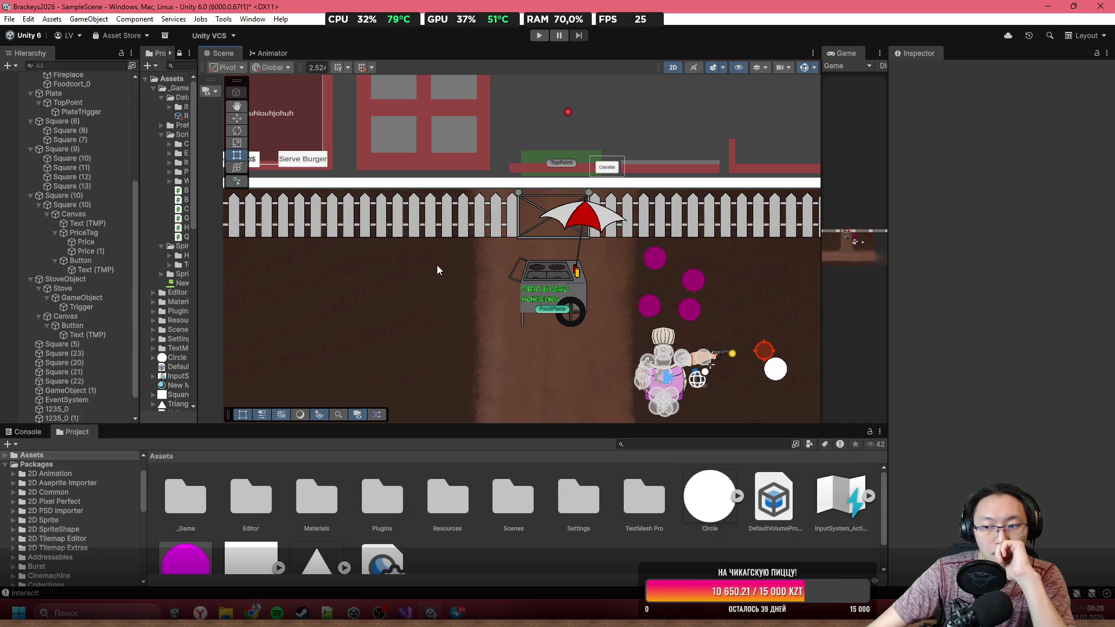
{"action": "scroll", "coordinate": [436, 266], "scroll_direction": "down", "scroll_amount": 4}
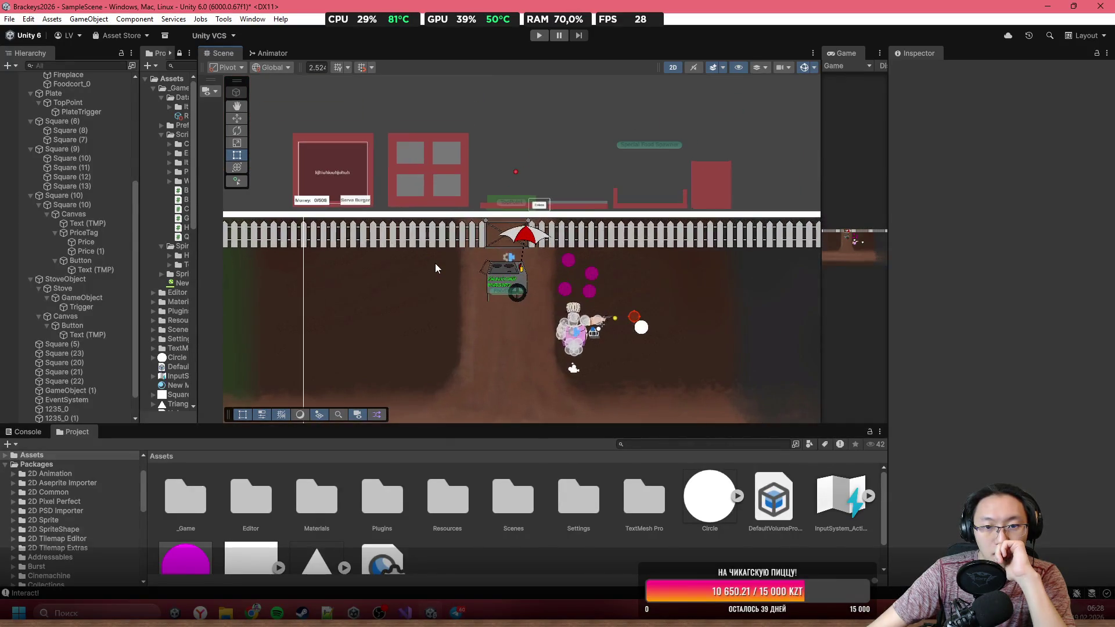
{"action": "scroll", "coordinate": [435, 264], "scroll_direction": "up", "scroll_amount": 2}
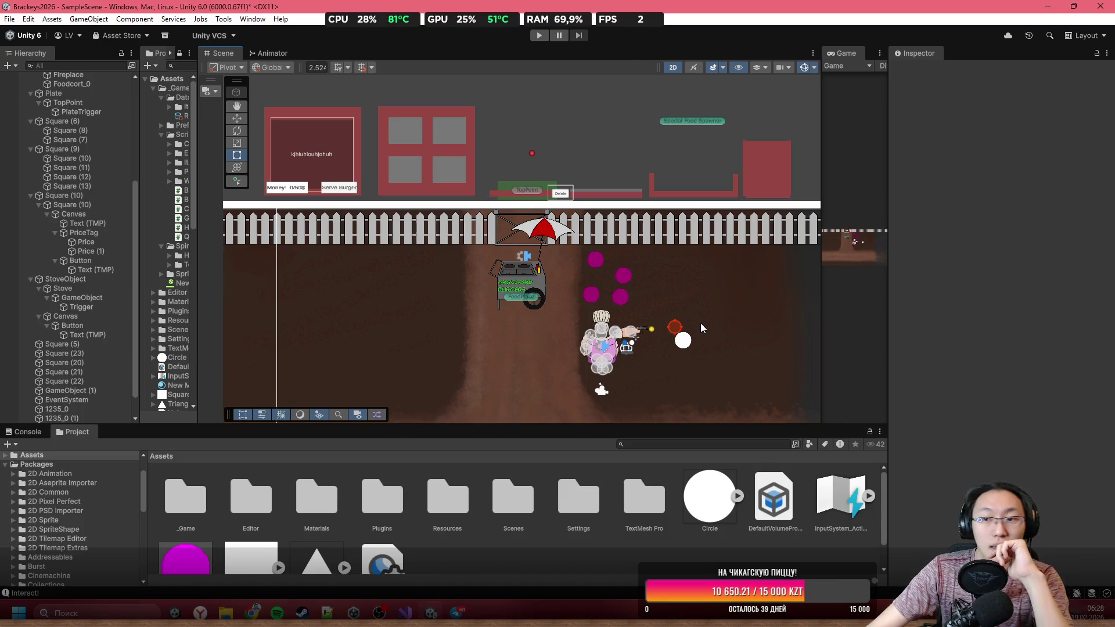
{"action": "scroll", "coordinate": [647, 343], "scroll_direction": "down", "scroll_amount": 2}
{"action": "scroll", "coordinate": [596, 206], "scroll_direction": "up", "scroll_amount": 3}
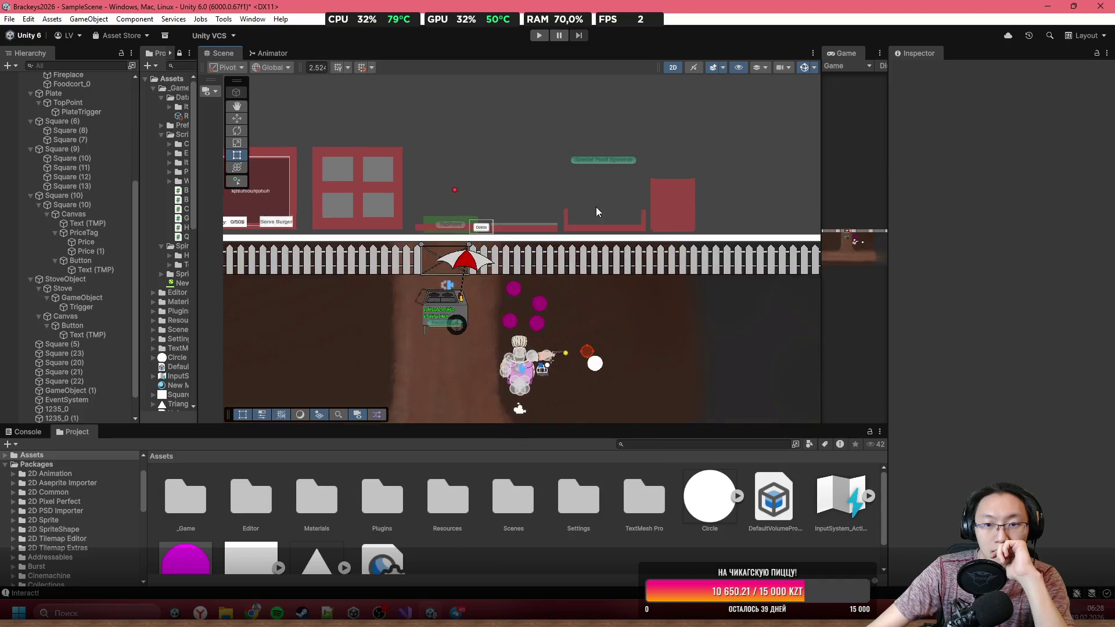
{"action": "left_click", "coordinate": [679, 207]}
Step: Browse the Project window into the _Game/Scripts/Cooking folder
{"action": "scroll", "coordinate": [713, 239], "scroll_direction": "up", "scroll_amount": 1}
{"action": "scroll", "coordinate": [689, 245], "scroll_direction": "up", "scroll_amount": 1}
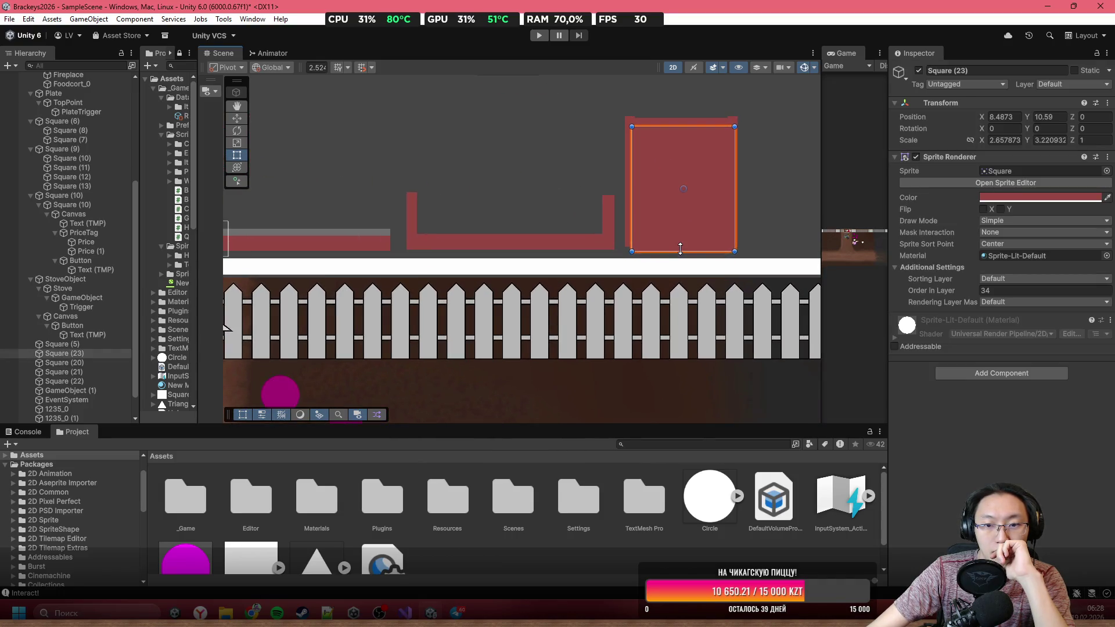
{"action": "left_click", "coordinate": [667, 243]}
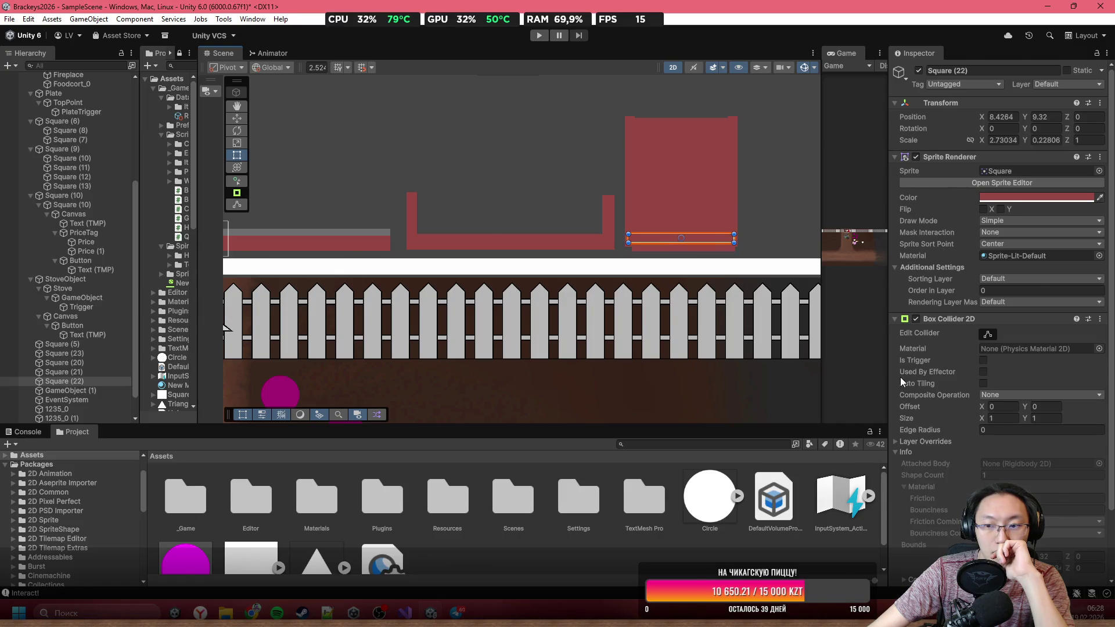
{"action": "scroll", "coordinate": [929, 406], "scroll_direction": "down", "scroll_amount": 2}
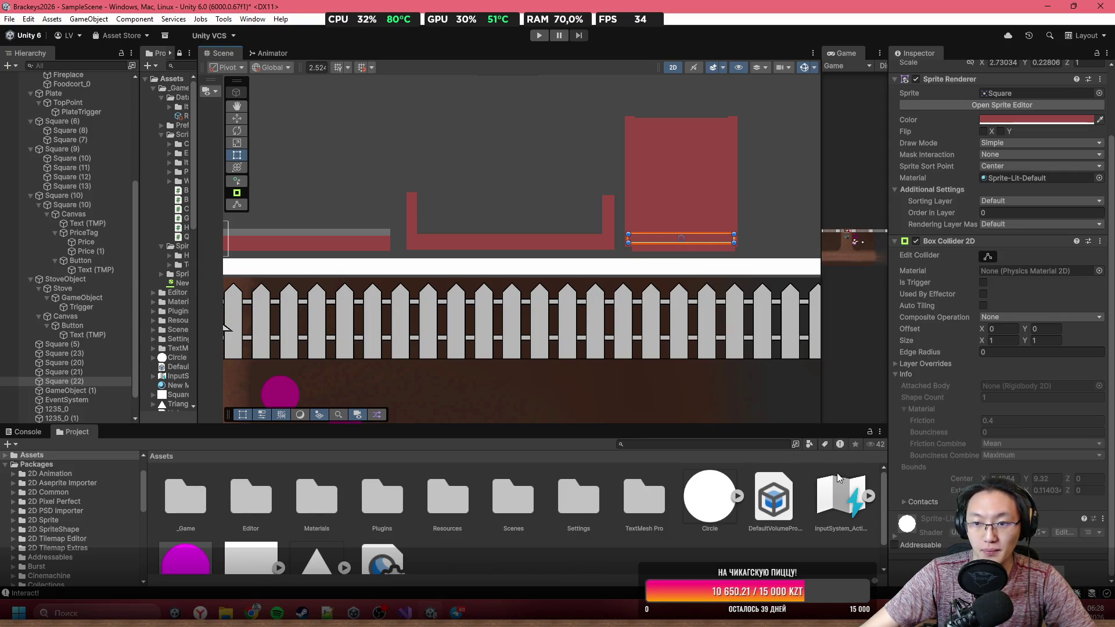
{"action": "double_click", "coordinate": [183, 493]}
{"action": "double_click", "coordinate": [313, 502]}
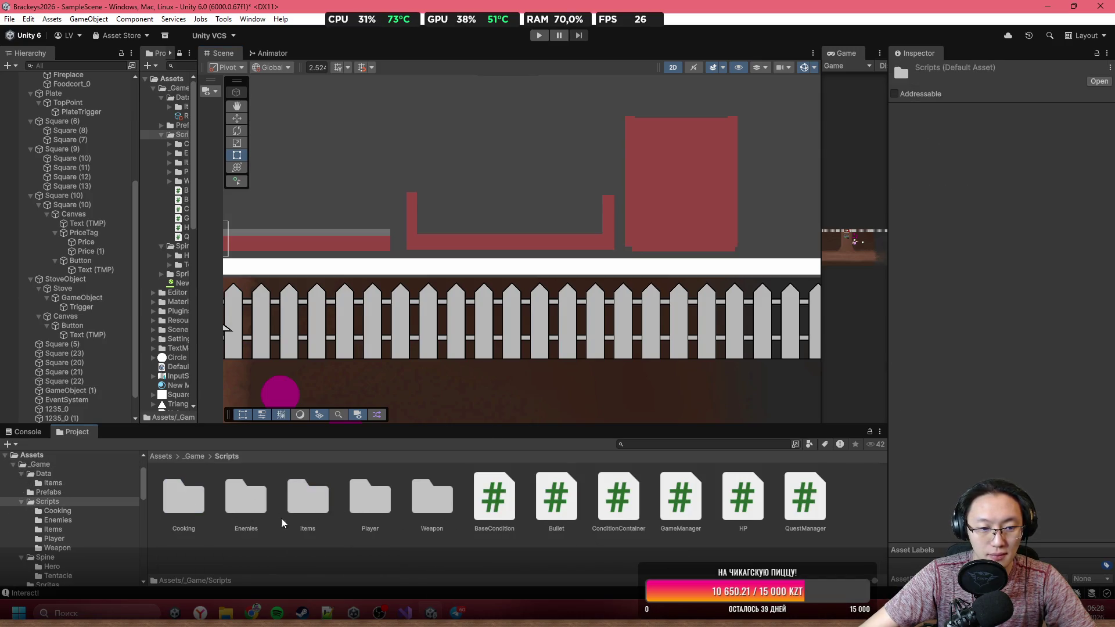
{"action": "double_click", "coordinate": [184, 501]}
Step: Create a MonoBehaviour script named Trash in the Cooking folder
{"action": "right_click", "coordinate": [371, 544]}
{"action": "mouse_move", "coordinate": [520, 219]}
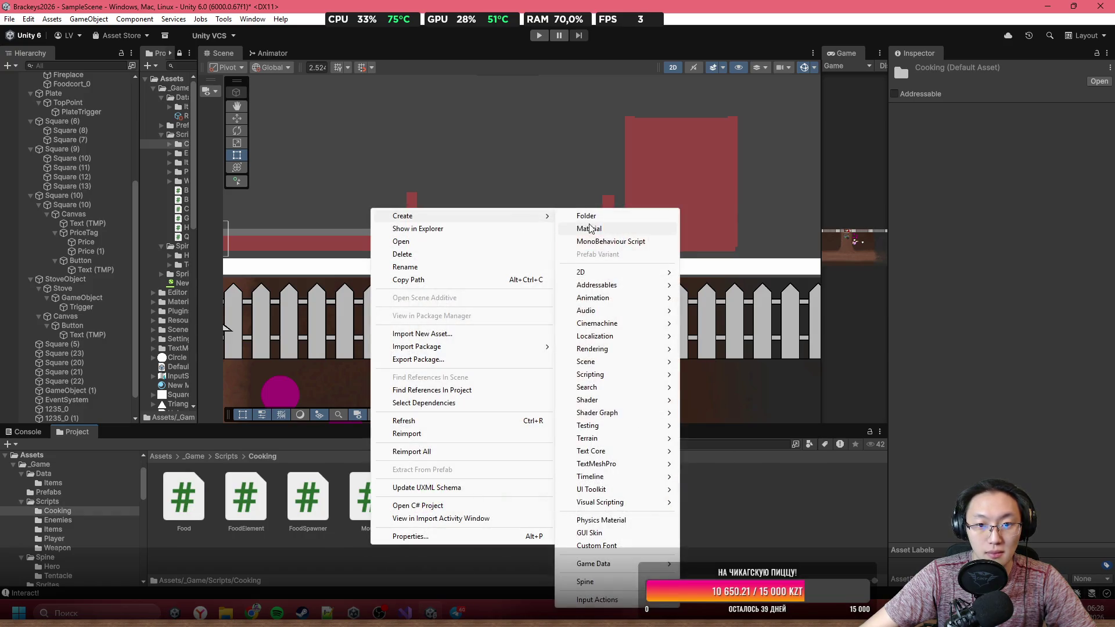
{"action": "left_click", "coordinate": [610, 229]}
{"action": "type", "text": "Trash"}
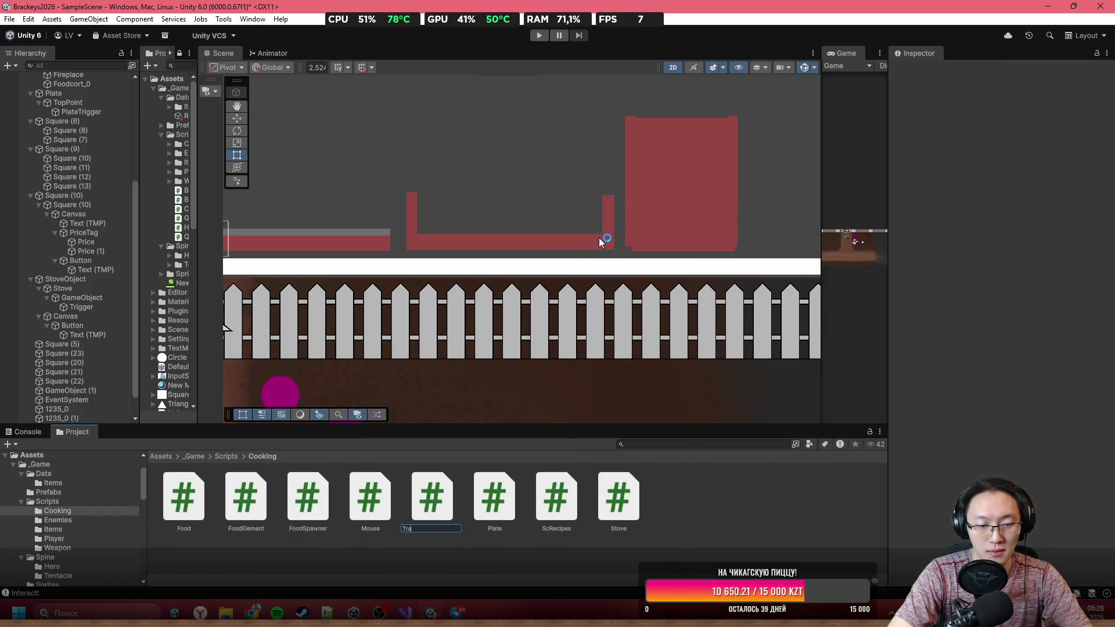
{"action": "key", "text": "alt+Tab"}
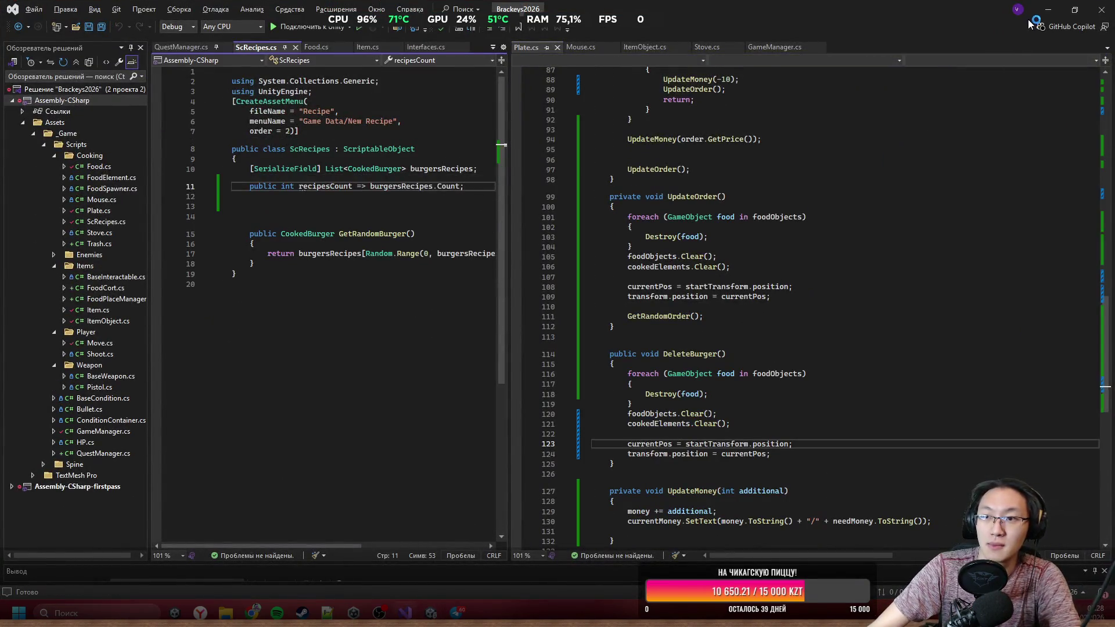
Step: Open Trash.cs and delete the default Start and Update methods
{"action": "key", "text": "alt+Tab"}
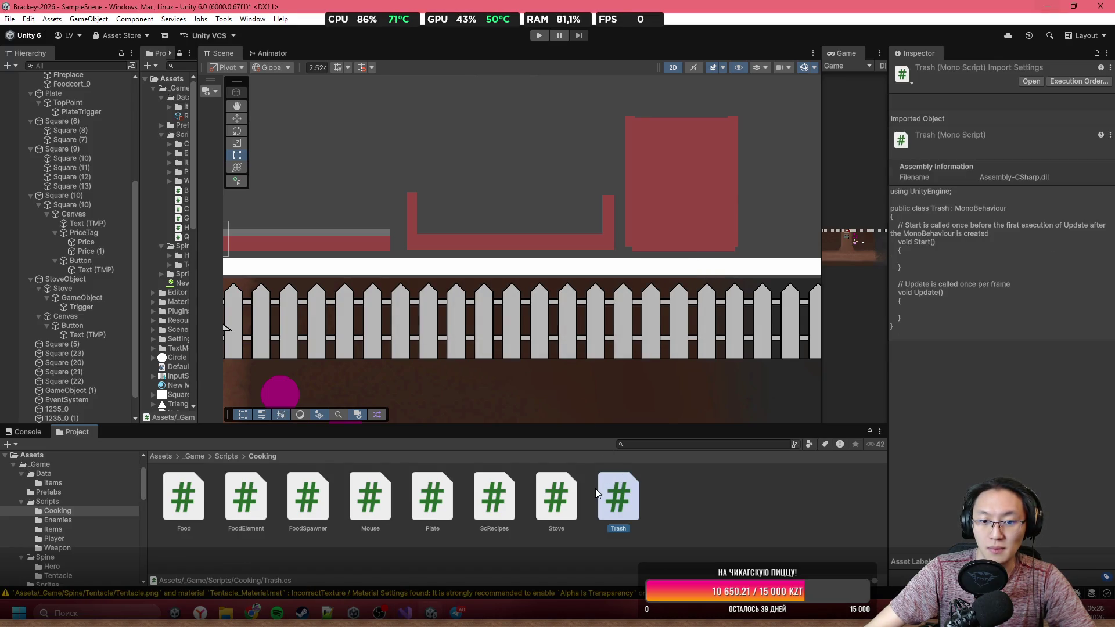
{"action": "double_click", "coordinate": [629, 511]}
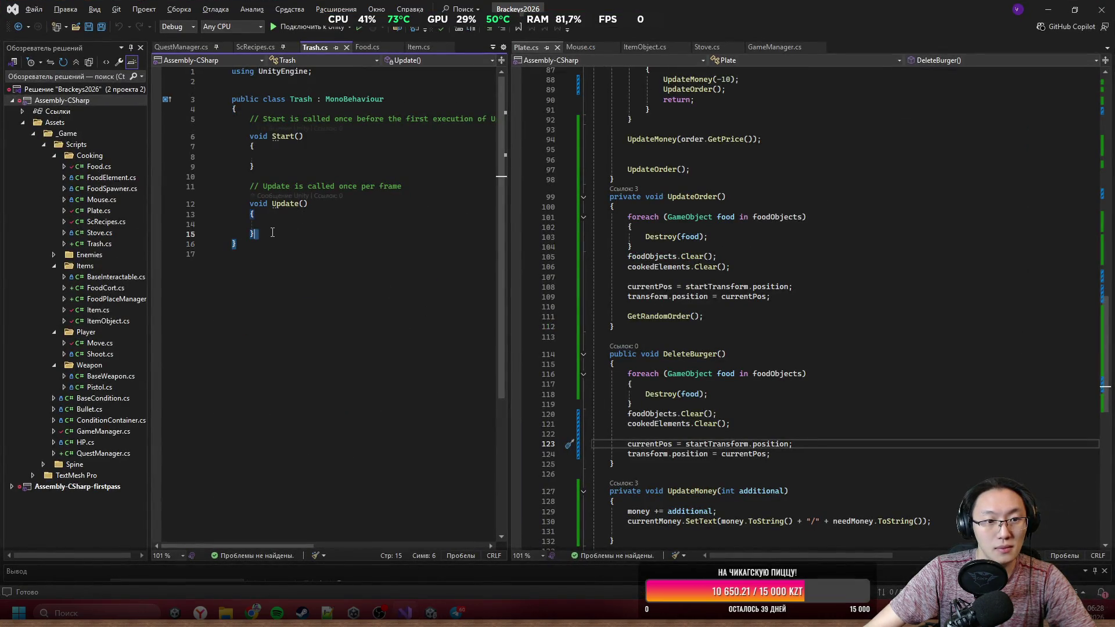
{"action": "mouse_move", "coordinate": [234, 244]}
{"action": "left_mouse_down"}
{"action": "mouse_move", "coordinate": [246, 236]}
{"action": "mouse_move", "coordinate": [246, 127]}
{"action": "left_mouse_up"}
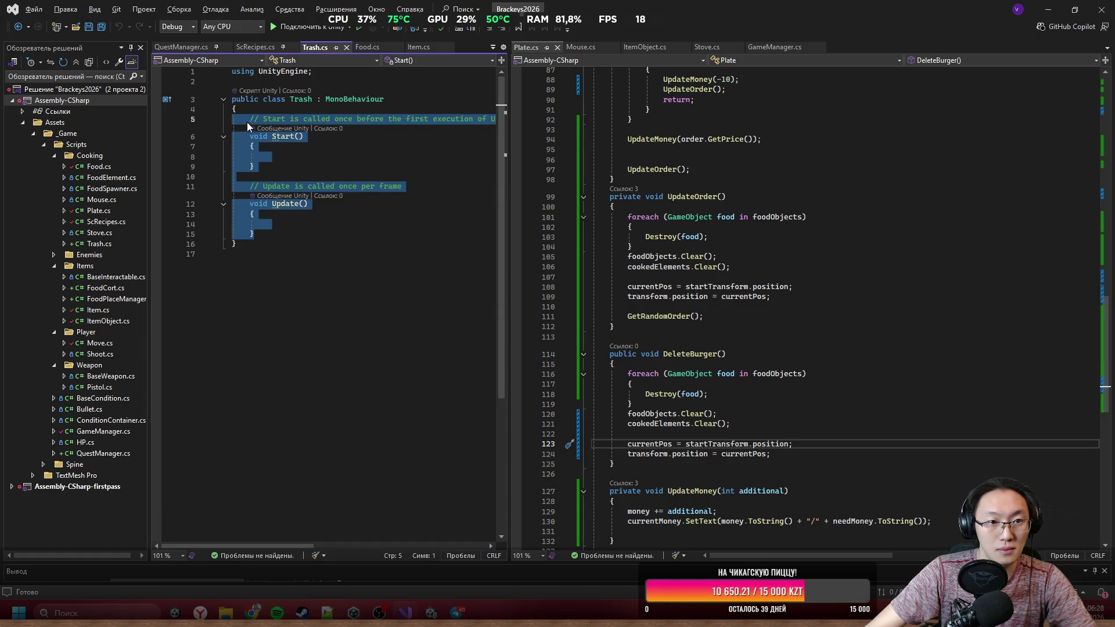
{"action": "key", "text": "BackSpace"}
Step: Add an OnTriggerEnter2D method with an if TryGetComponent(out Food food) block
{"action": "type", "text": "OnTri"}
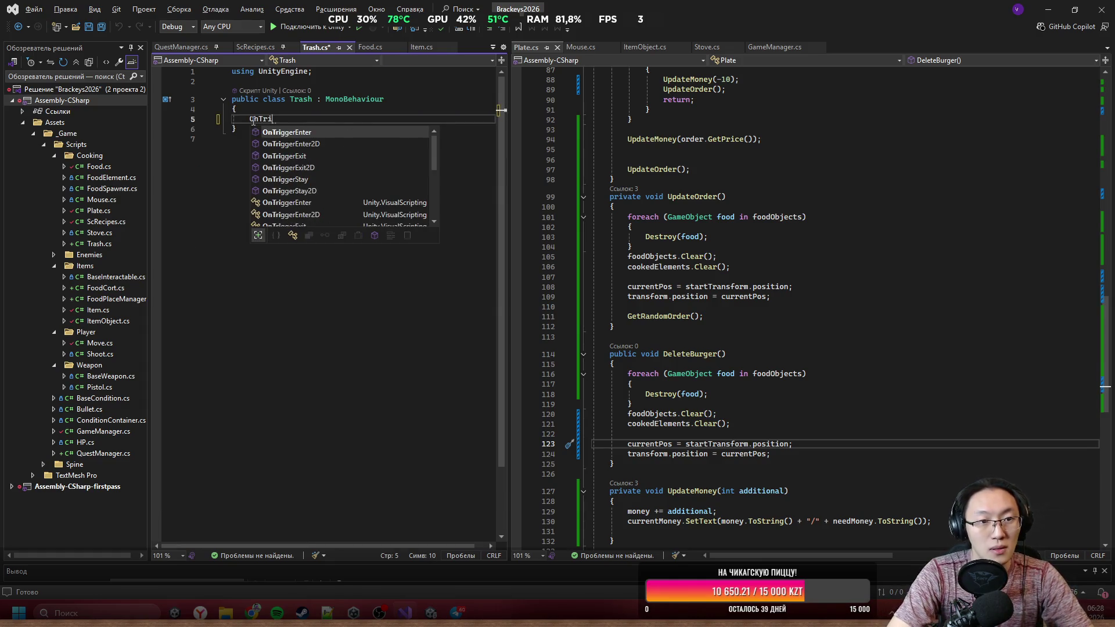
{"action": "key", "text": "Down"}
{"action": "key", "text": "Tab"}
{"action": "type", "text": "if ("}
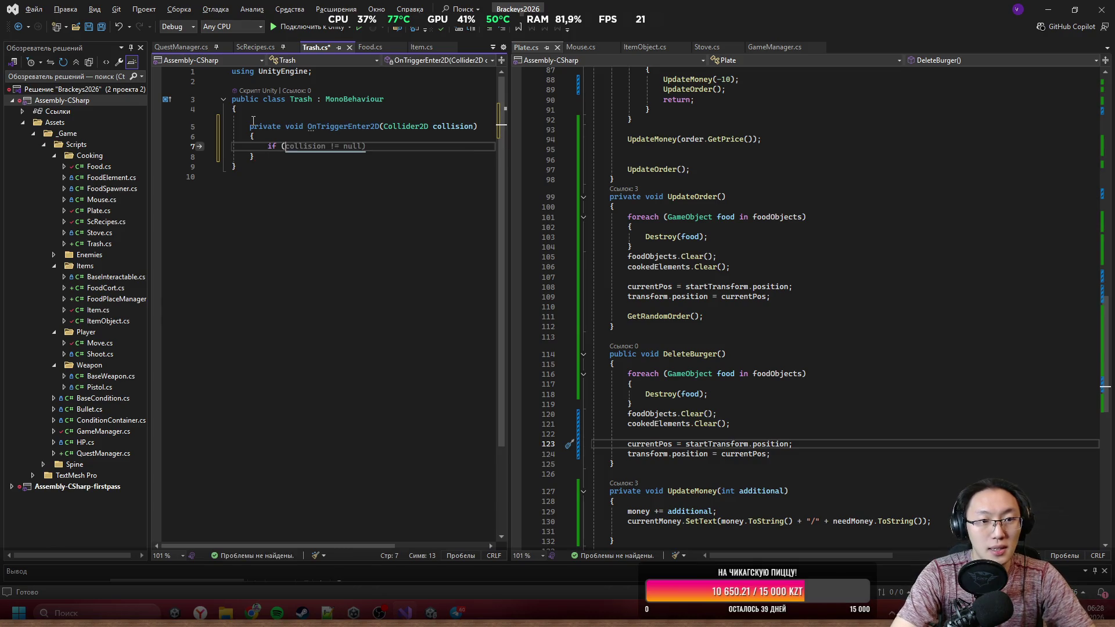
{"action": "type", "text": "collision.gameObject.la"}
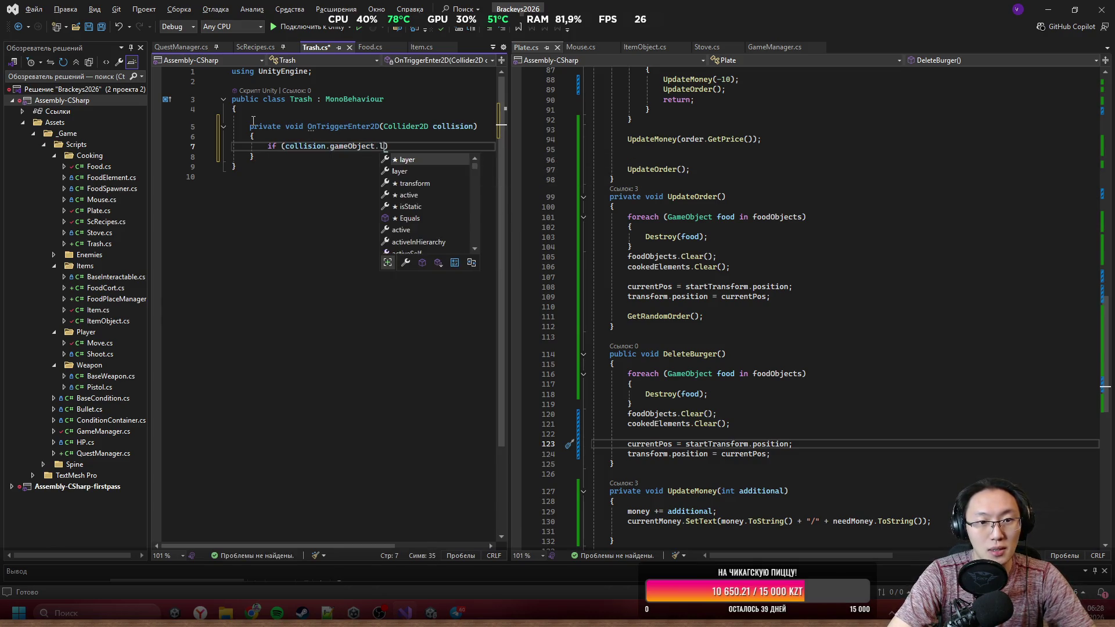
{"action": "key", "text": "BackSpace"}
{"action": "key", "text": "BackSpace"}
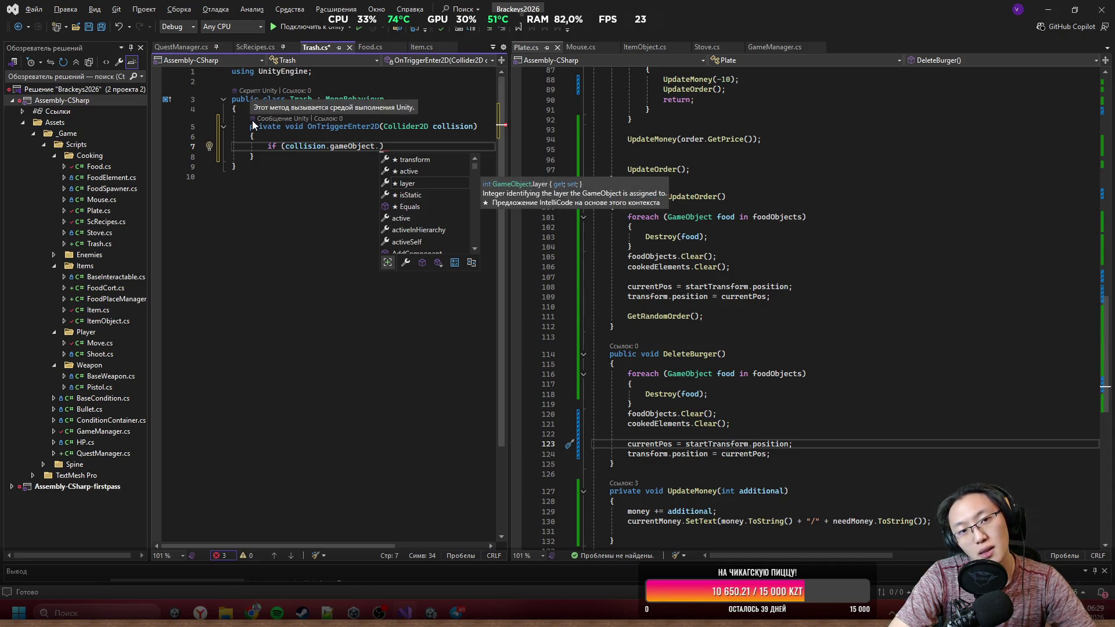
{"action": "type", "text": "Try"}
{"action": "key", "text": "Tab"}
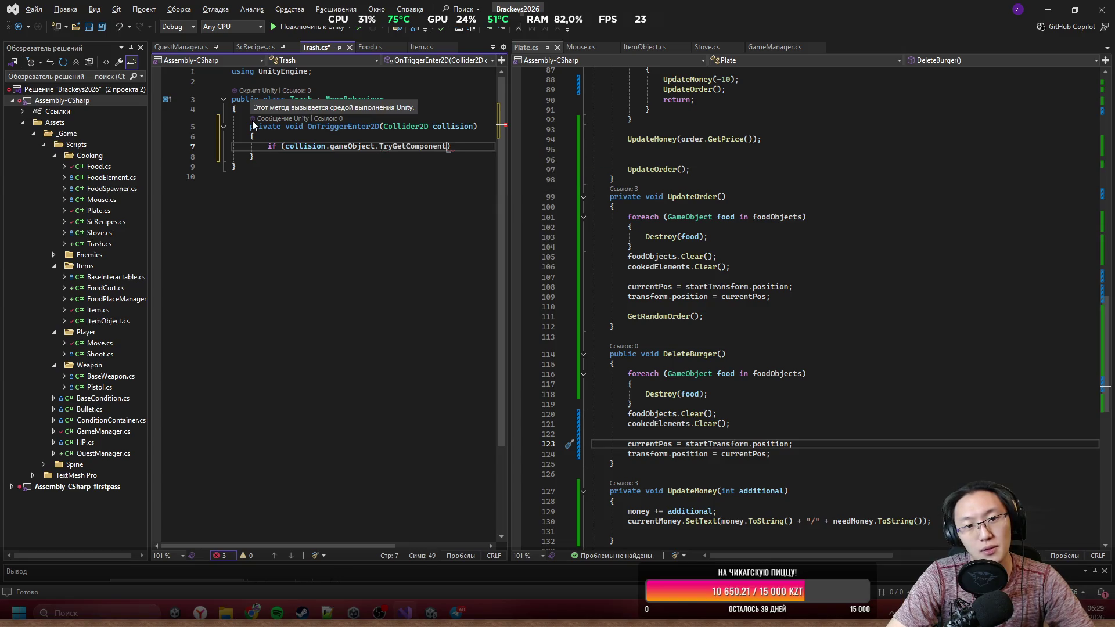
{"action": "type", "text": "(out Food"}
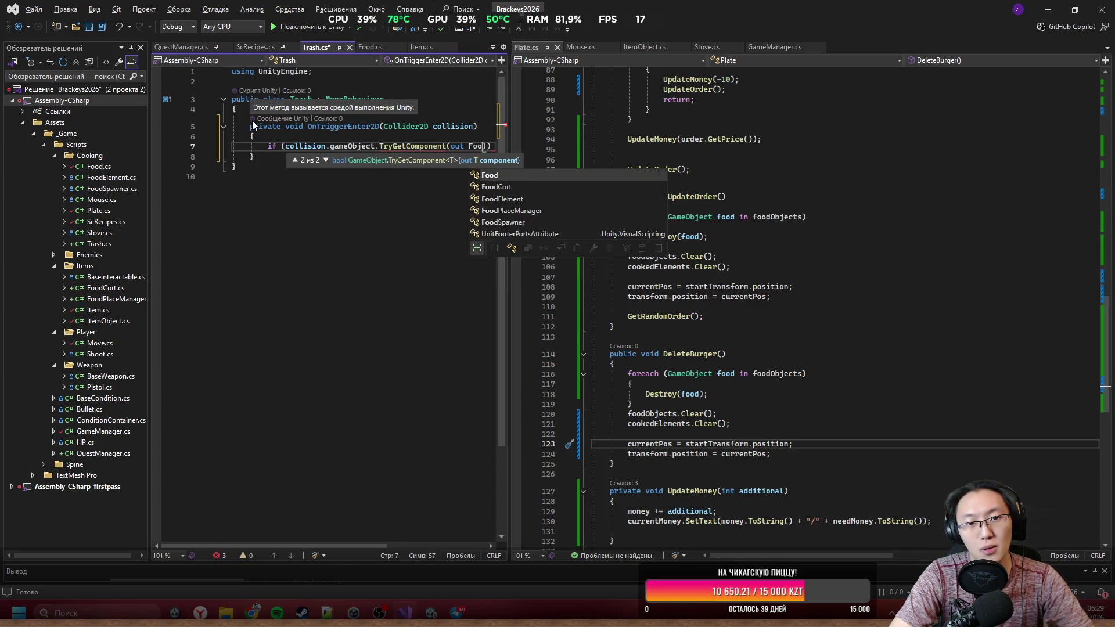
{"action": "type", "text": " food)"}
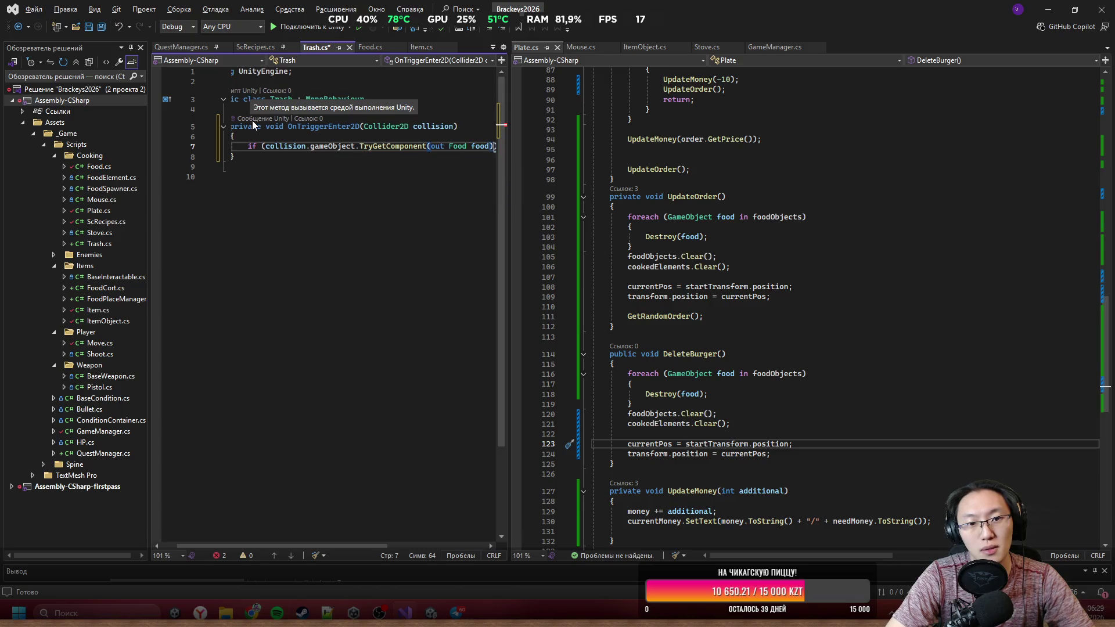
{"action": "type", "text": "{"}
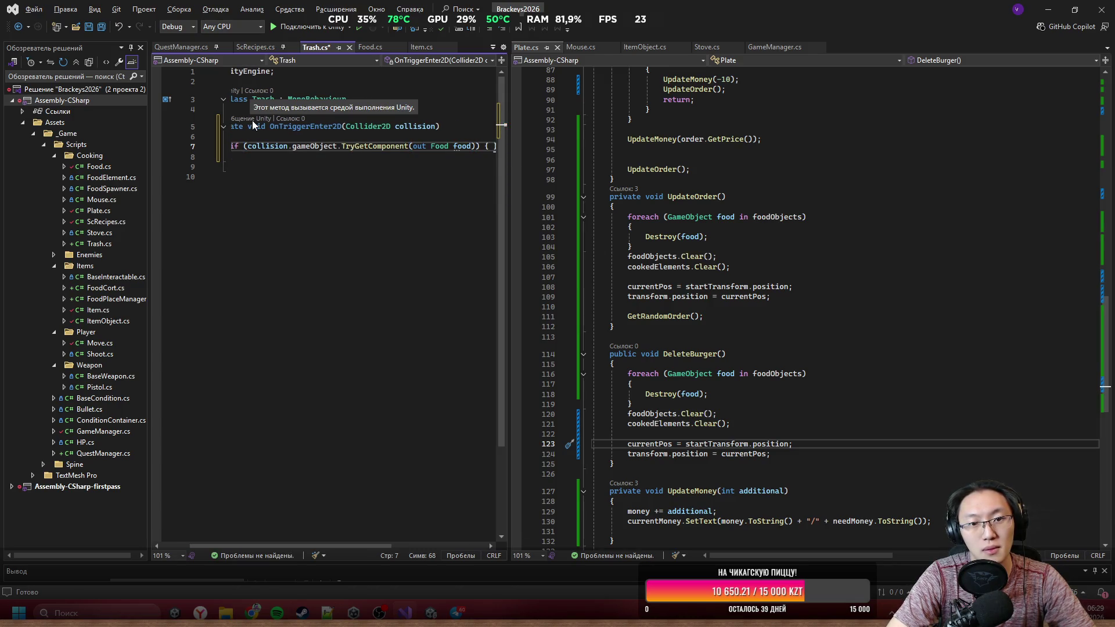
{"action": "key", "text": "Return"}
Step: Write a Destroy(gameObject) call inside the if block
{"action": "type", "text": "GameManager"}
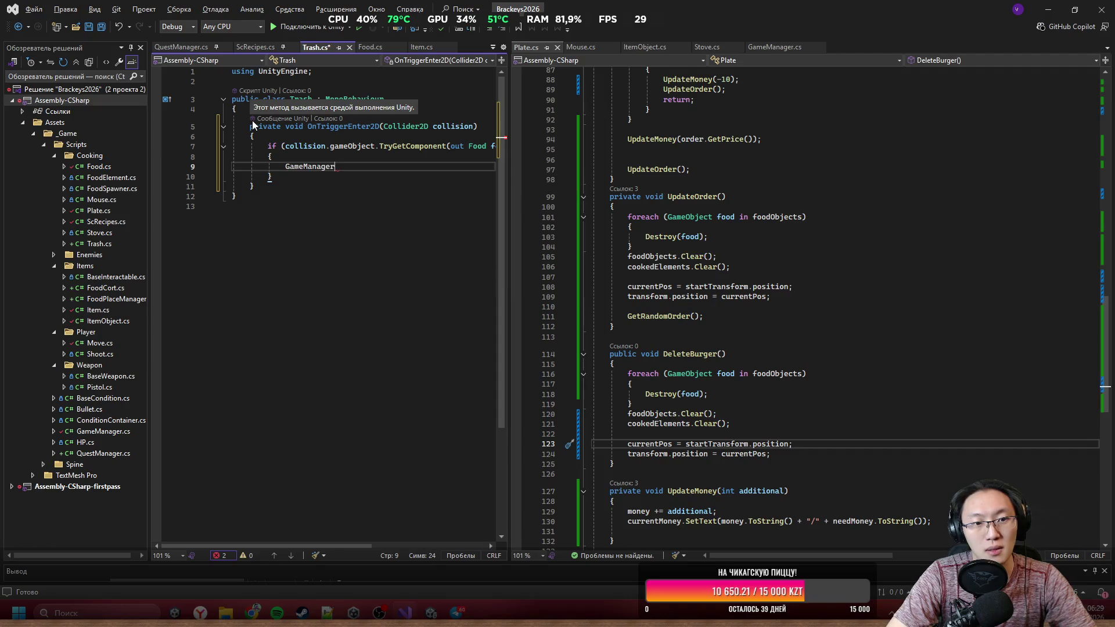
{"action": "key", "text": "BackSpace"}
{"action": "key", "text": "BackSpace"}
{"action": "key", "text": "BackSpace"}
{"action": "type", "text": "Object."}
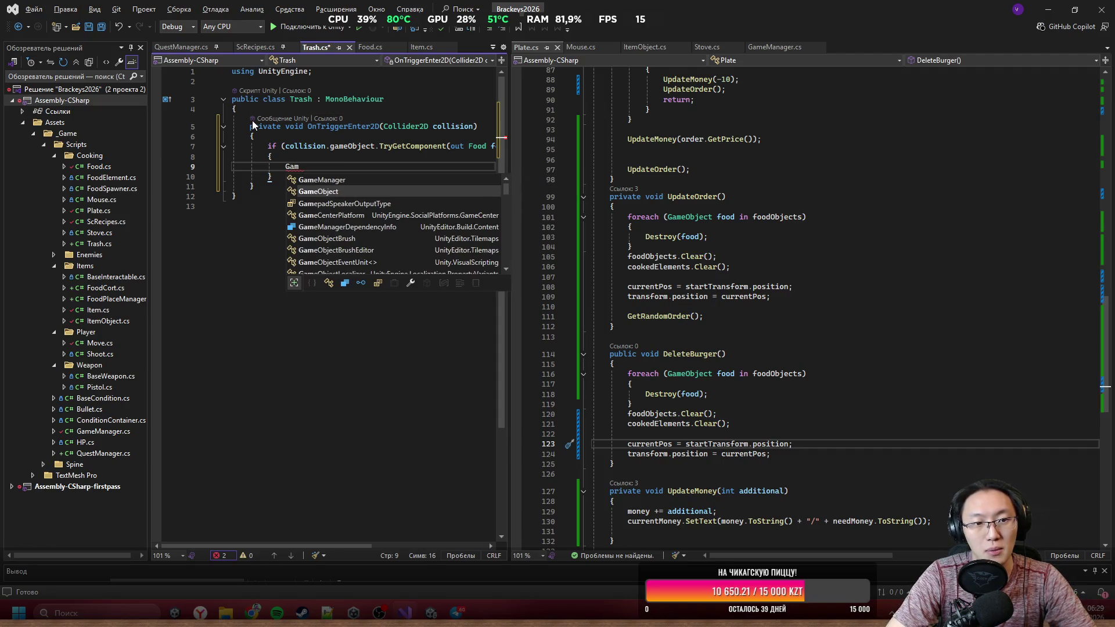
{"action": "key", "text": "BackSpace"}
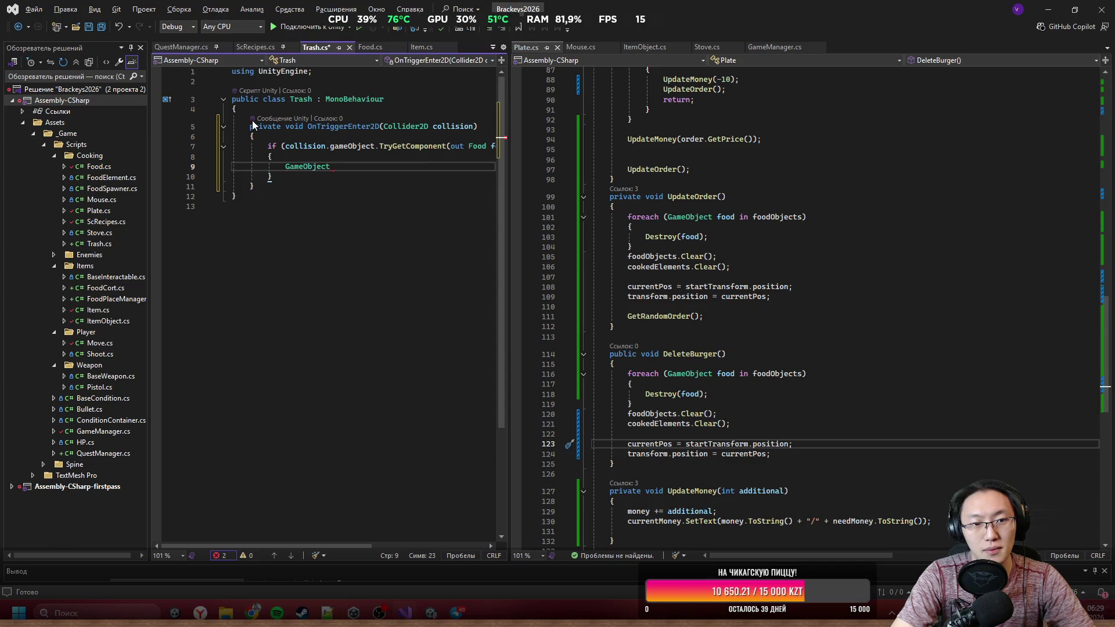
{"action": "key", "text": "ctrl+BackSpace"}
{"action": "type", "text": "Des"}
{"action": "key", "text": "Tab"}
{"action": "type", "text": "(food);"}
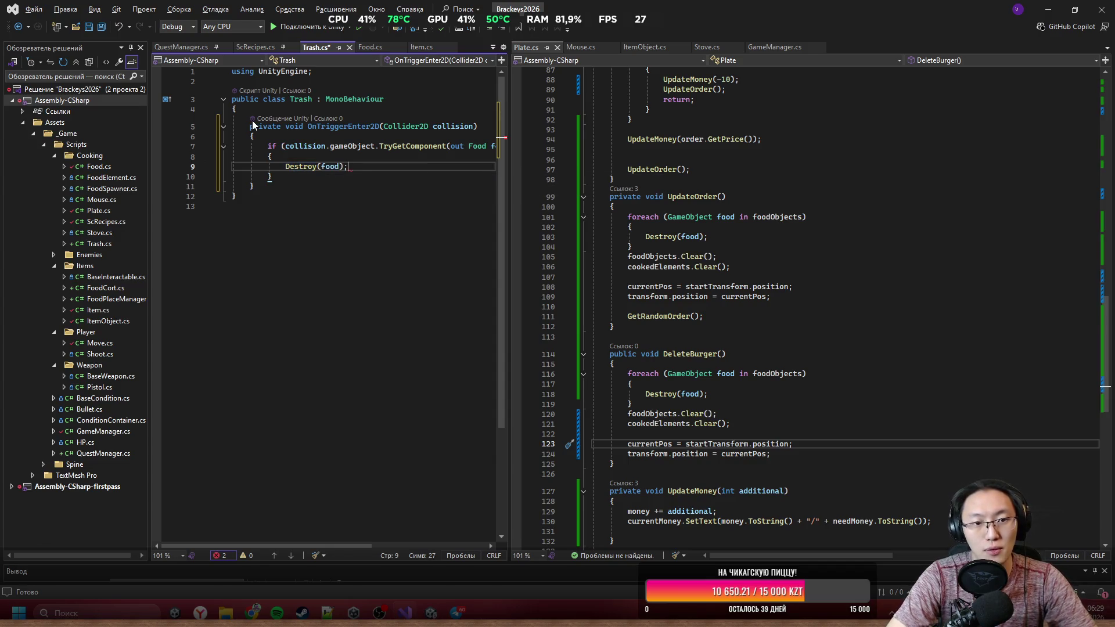
{"action": "key", "text": "Left"}
{"action": "key", "text": "Left"}
{"action": "key", "text": "BackSpace"}
{"action": "key", "text": "BackSpace"}
{"action": "key", "text": "BackSpace"}
{"action": "type", "text": "gam"}
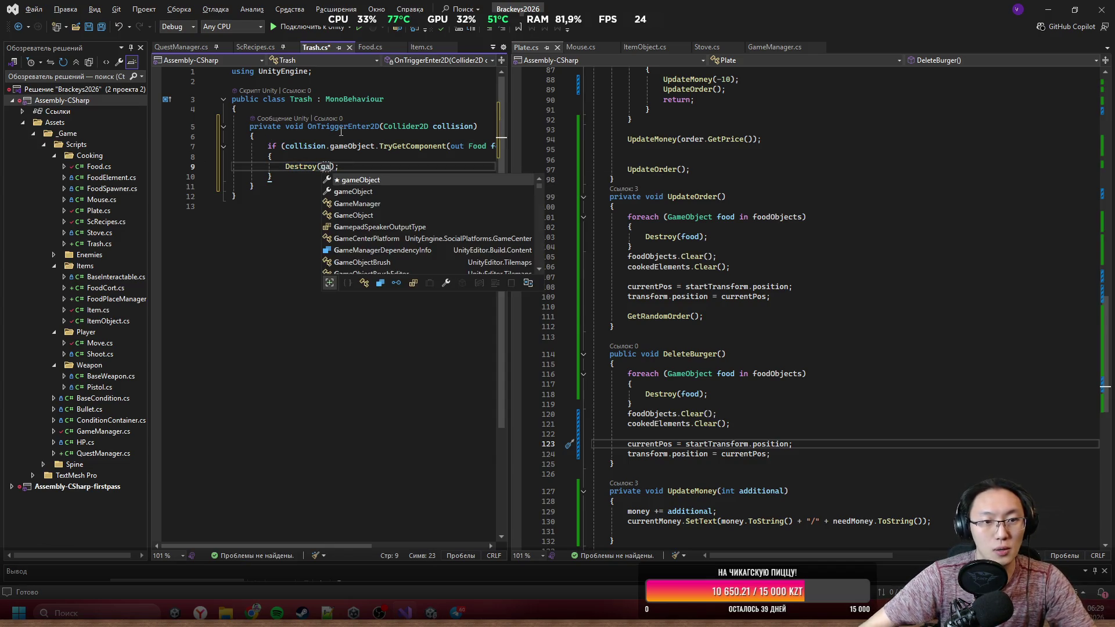
{"action": "key", "text": "Tab"}
Step: Change the call to Destroy(collision.gameObject) and save the script
{"action": "double_click", "coordinate": [451, 127]}
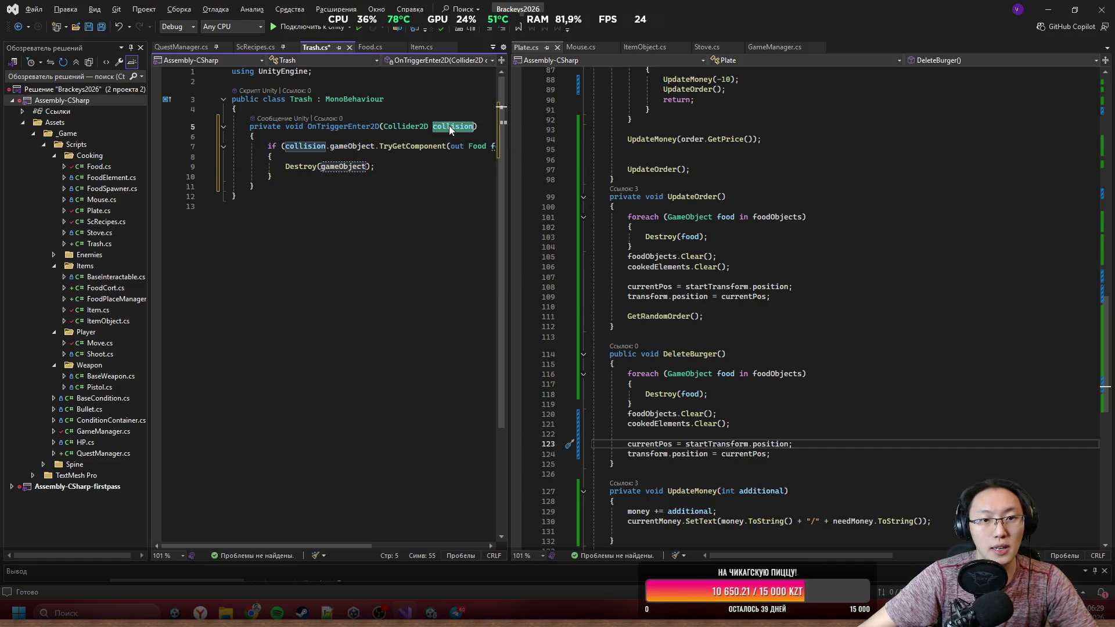
{"action": "key", "text": "ctrl+c"}
{"action": "left_click", "coordinate": [320, 167]}
{"action": "key", "text": "ctrl+v"}
{"action": "type", "text": "."}
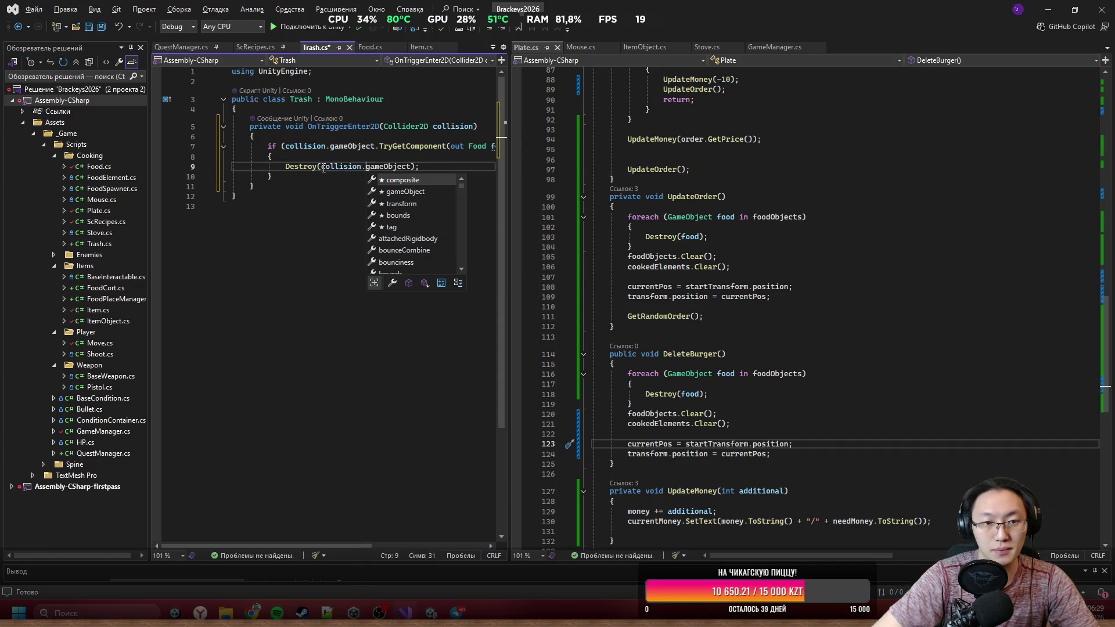
{"action": "left_click", "coordinate": [307, 334]}
{"action": "key", "text": "ctrl+s"}
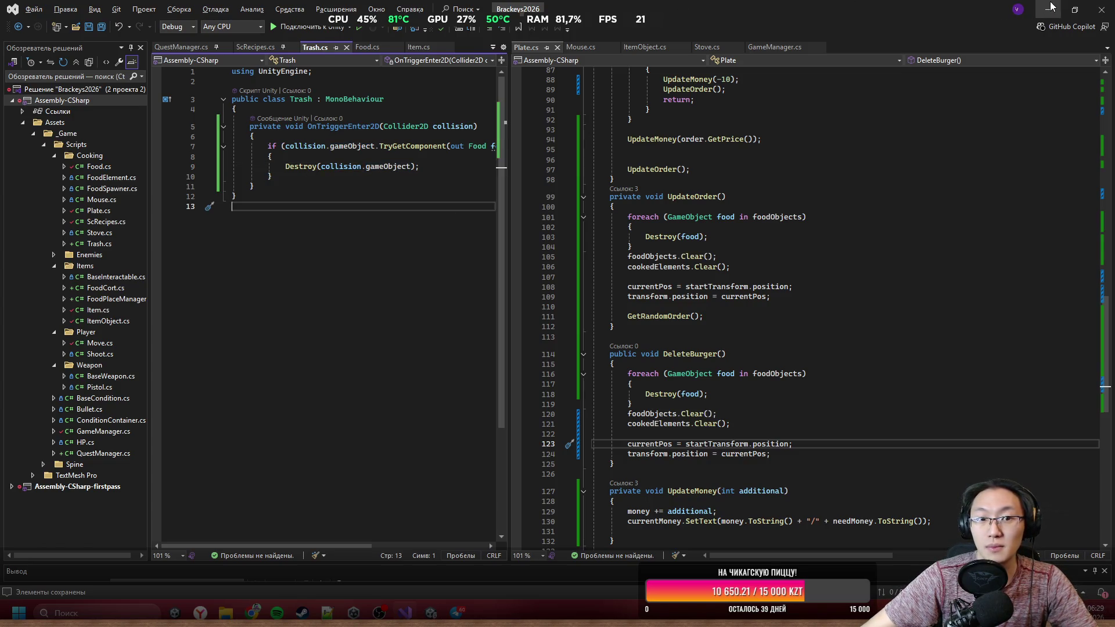
{"action": "left_click", "coordinate": [1051, 7]}
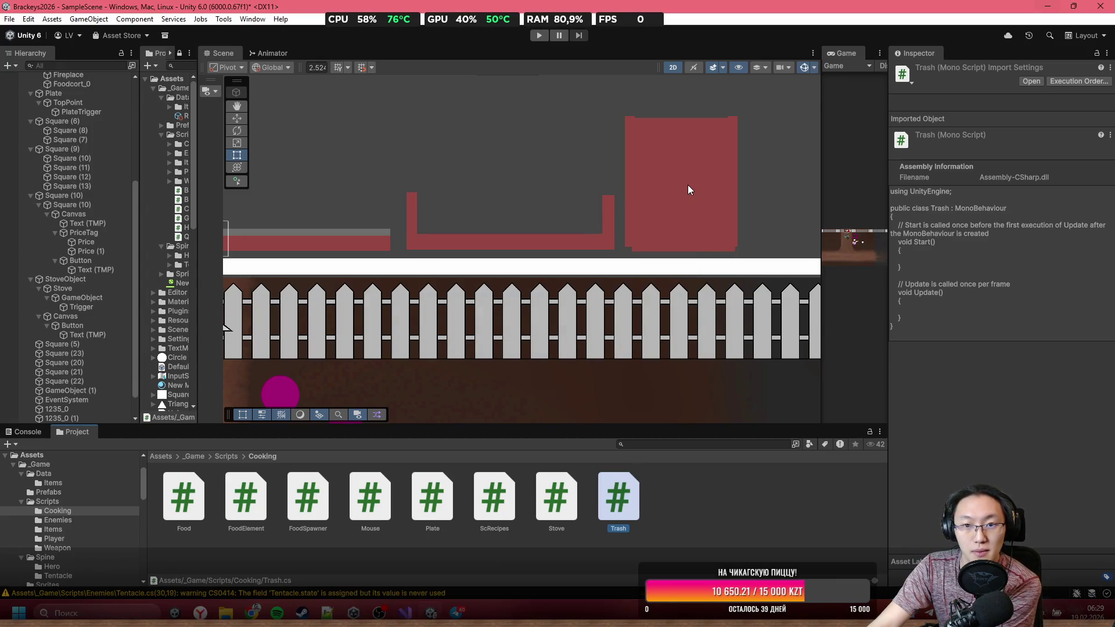
Step: Select Square (5), undo its accidental move, and set its colour to 6A2E2B
{"action": "left_click", "coordinate": [642, 159]}
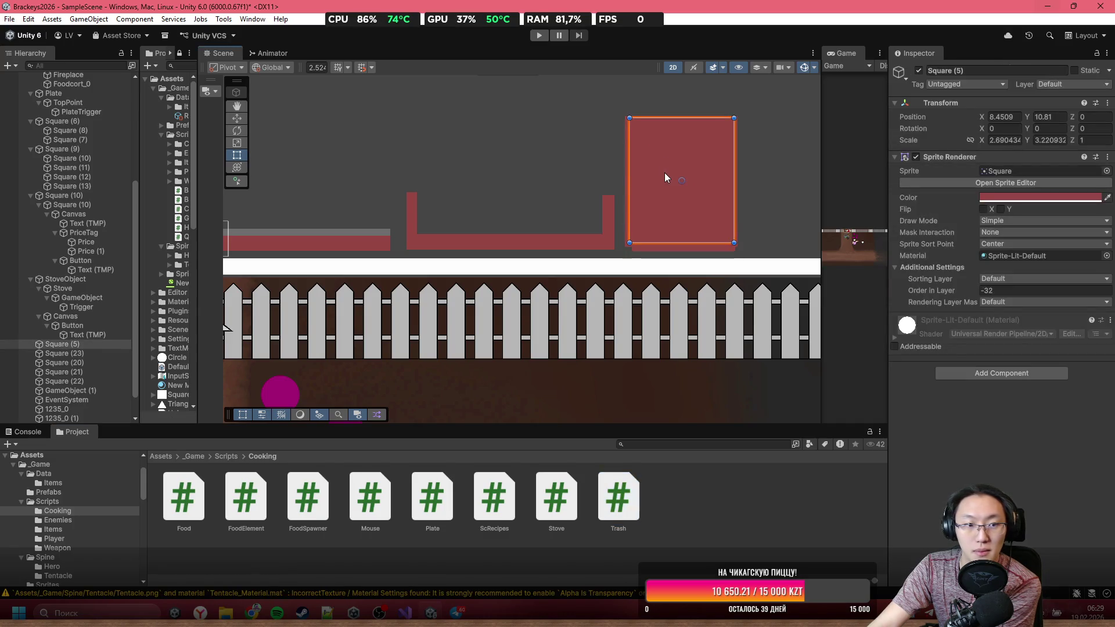
{"action": "mouse_move", "coordinate": [664, 173]}
{"action": "left_mouse_down"}
{"action": "mouse_move", "coordinate": [632, 139]}
{"action": "mouse_move", "coordinate": [542, 198]}
{"action": "mouse_move", "coordinate": [601, 226]}
{"action": "left_mouse_up"}
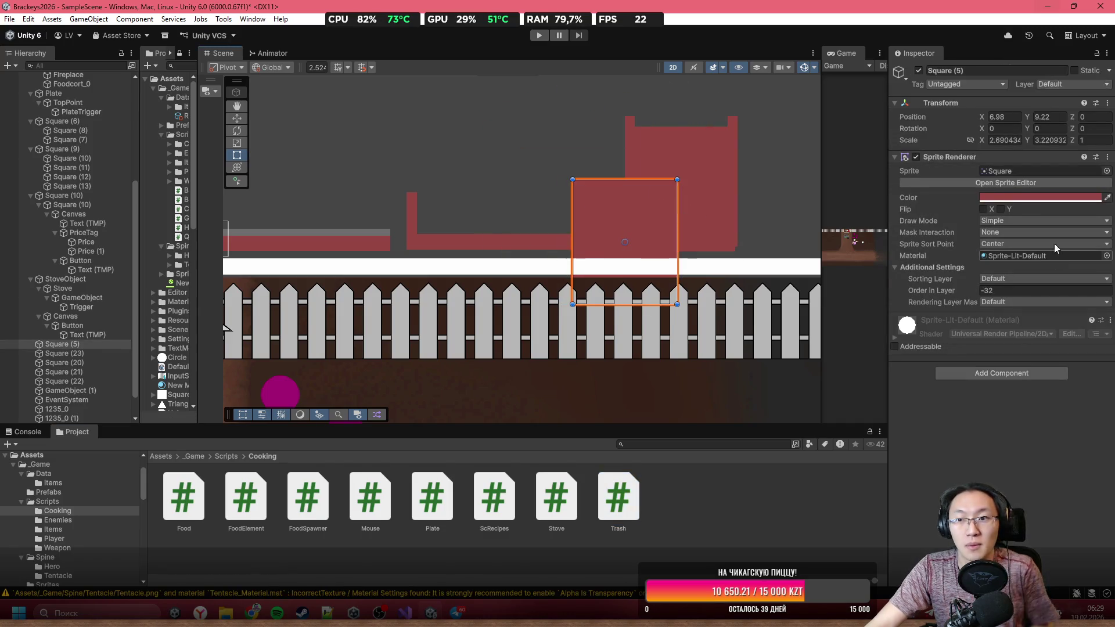
{"action": "key", "text": "ctrl+z"}
{"action": "left_click", "coordinate": [1037, 193]}
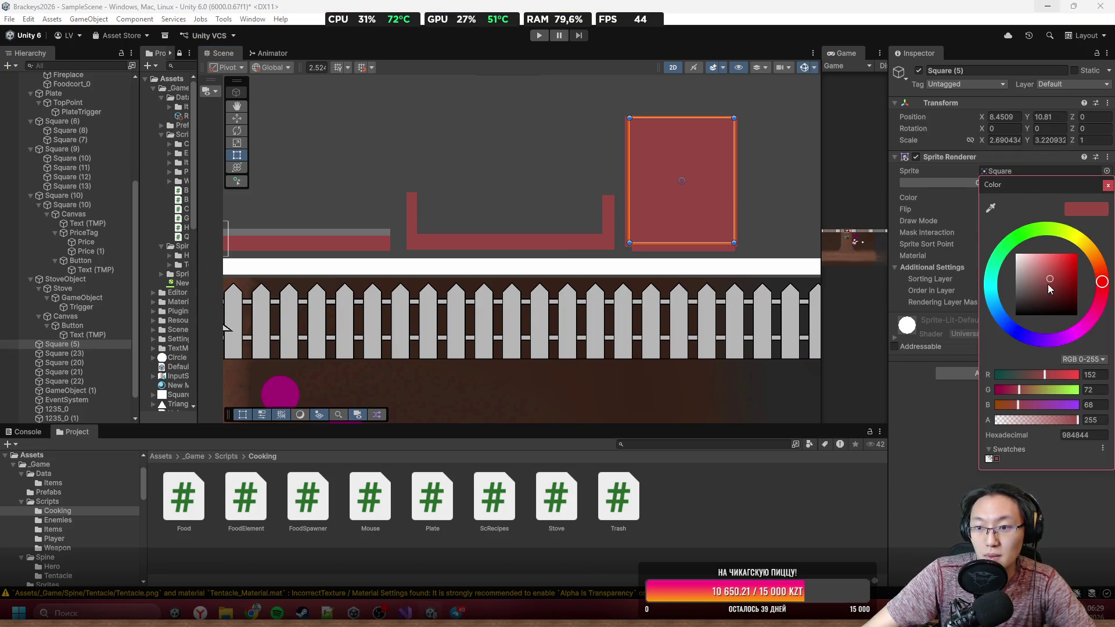
{"action": "left_click_drag", "start_coordinate": [1047, 284], "coordinate": [1052, 290]}
{"action": "scroll", "coordinate": [697, 136], "scroll_direction": "up", "scroll_amount": 1}
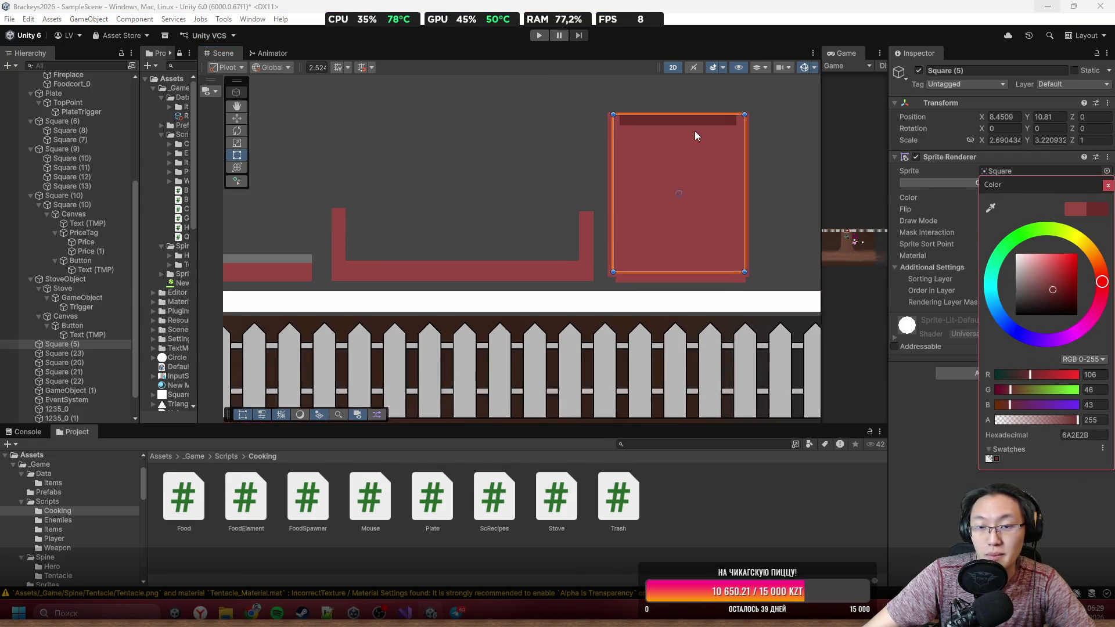
{"action": "left_click_drag", "start_coordinate": [694, 131], "coordinate": [620, 185]}
{"action": "left_click", "coordinate": [620, 184]}
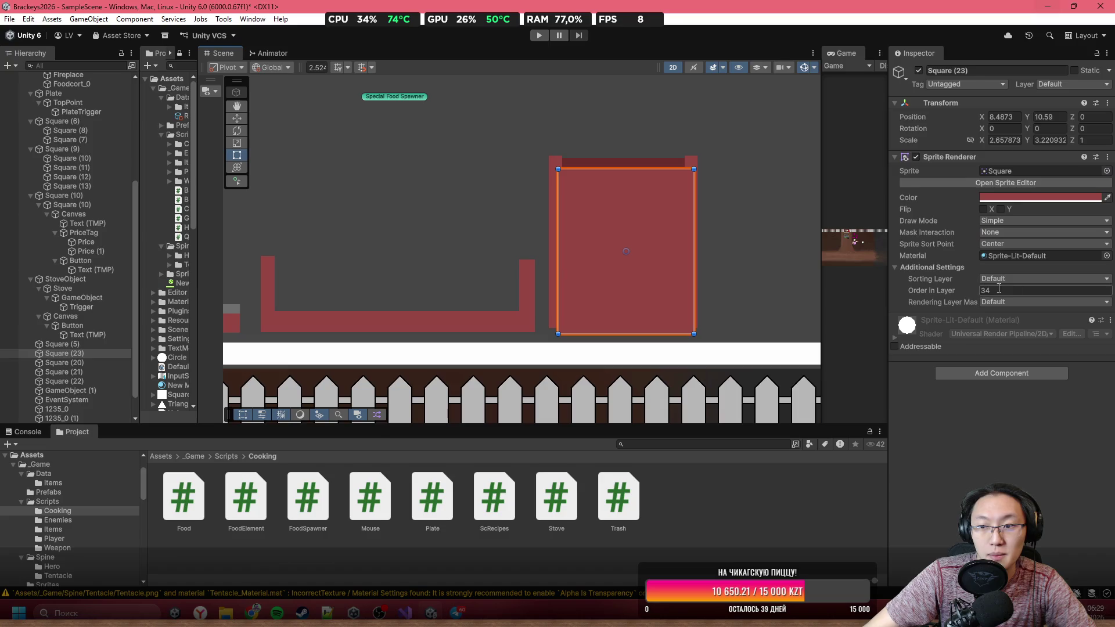
Step: Add the Trash script and a trigger Box Collider 2D to the bin square
{"action": "left_click", "coordinate": [1016, 377]}
{"action": "type", "text": "Tra"}
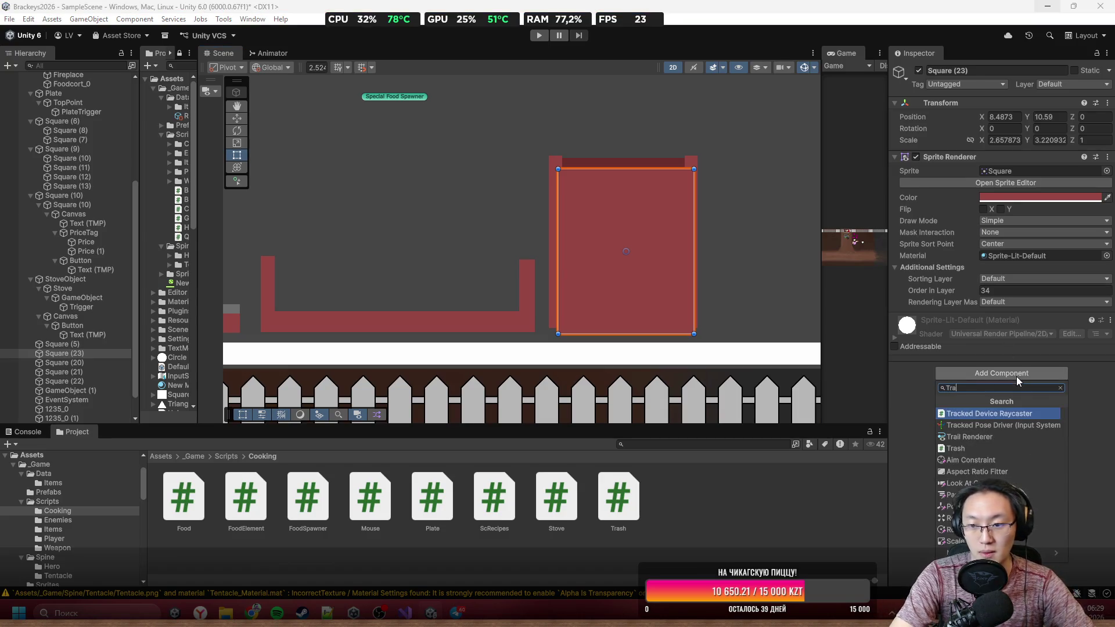
{"action": "type", "text": "sh"}
{"action": "key", "text": "Return"}
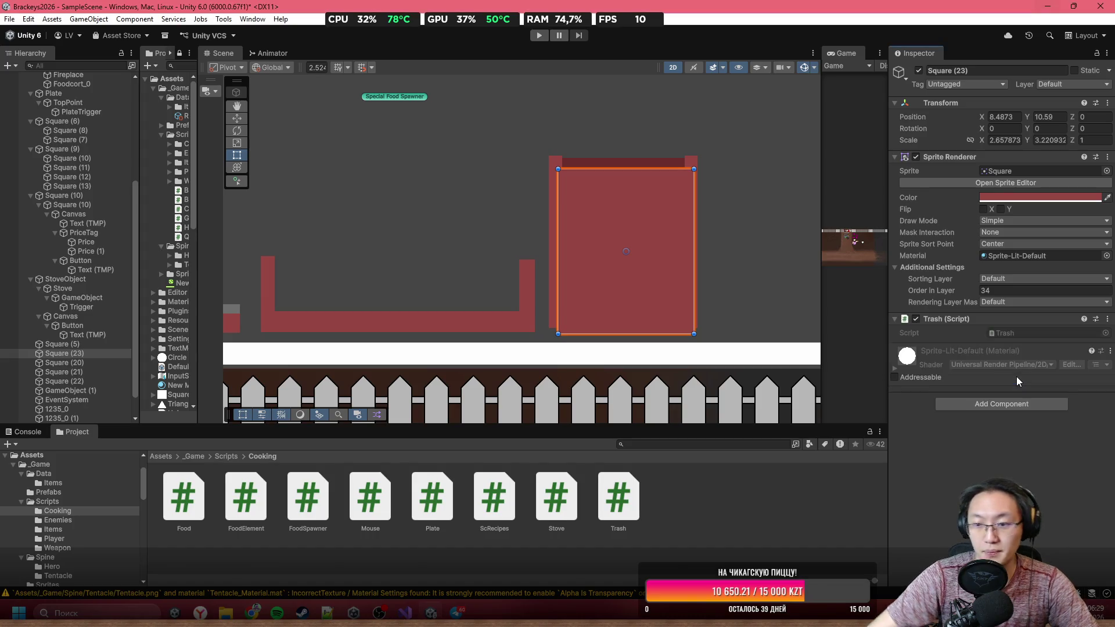
{"action": "left_click", "coordinate": [992, 396]}
{"action": "type", "text": "Box"}
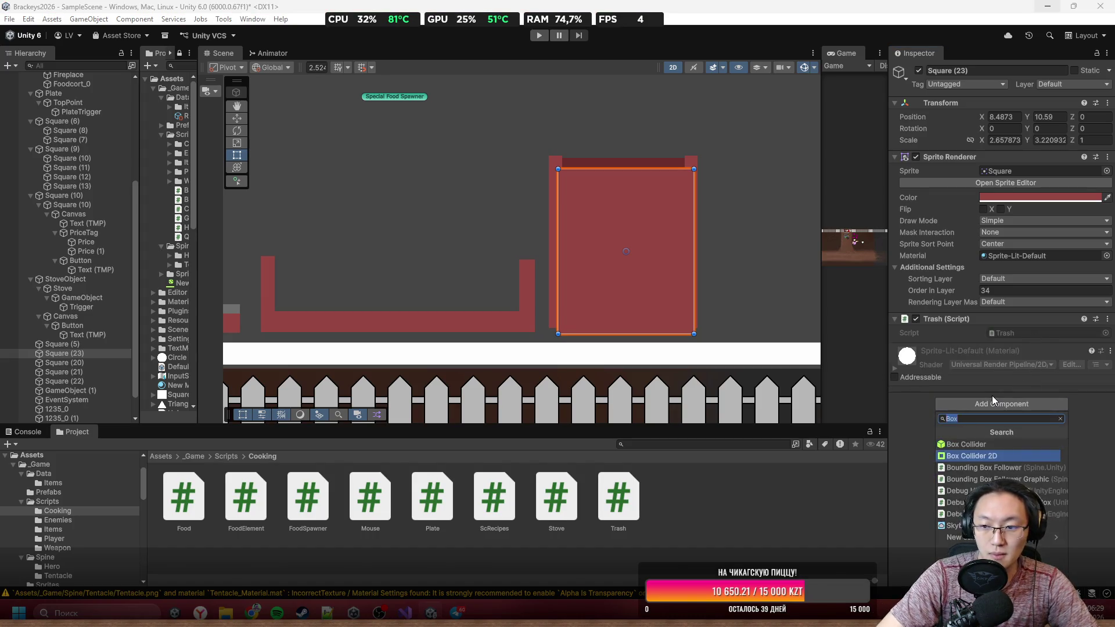
{"action": "key", "text": "Down"}
{"action": "key", "text": "Return"}
Step: Edit the collider, lowering its top edge and raising its bottom edge slightly
{"action": "left_click", "coordinate": [988, 365]}
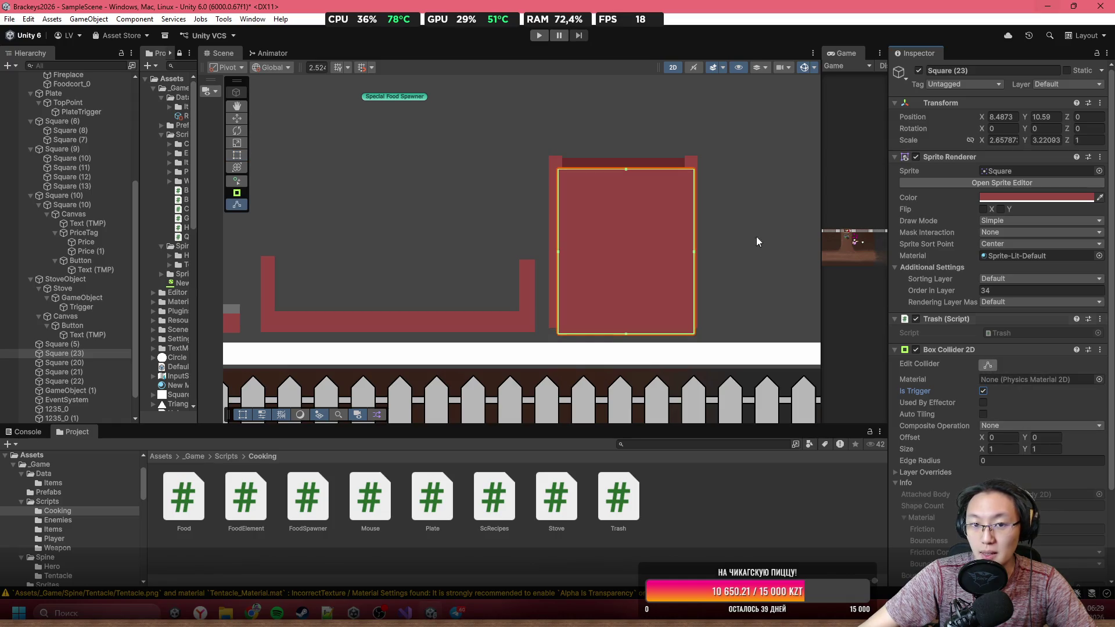
{"action": "left_click_drag", "start_coordinate": [621, 170], "coordinate": [636, 195]}
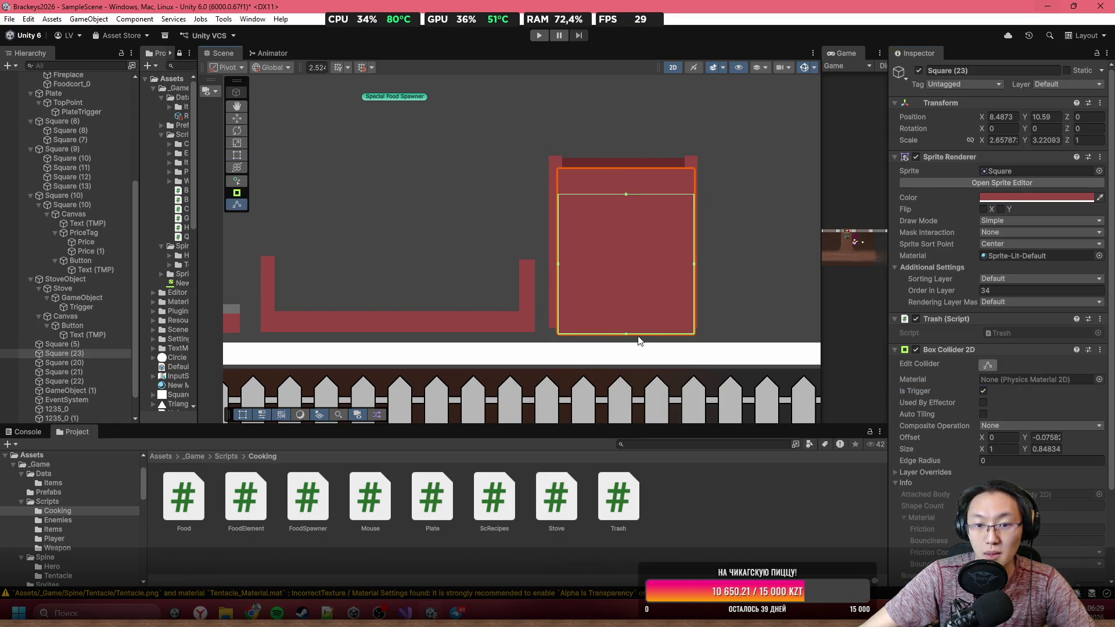
{"action": "left_click_drag", "start_coordinate": [626, 335], "coordinate": [627, 323]}
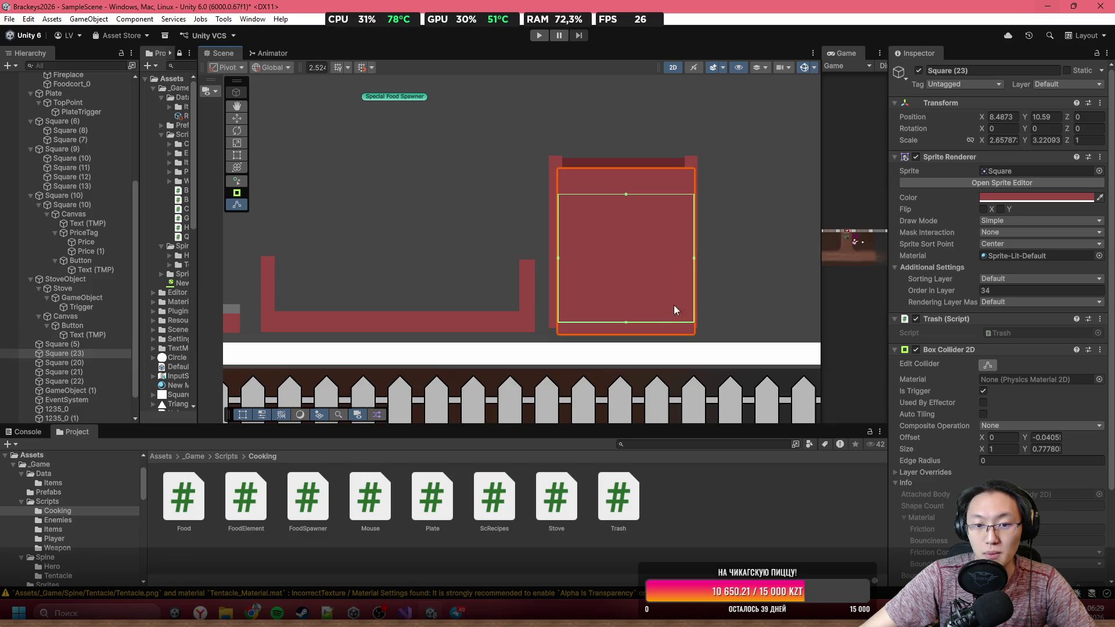
{"action": "left_click", "coordinate": [711, 259]}
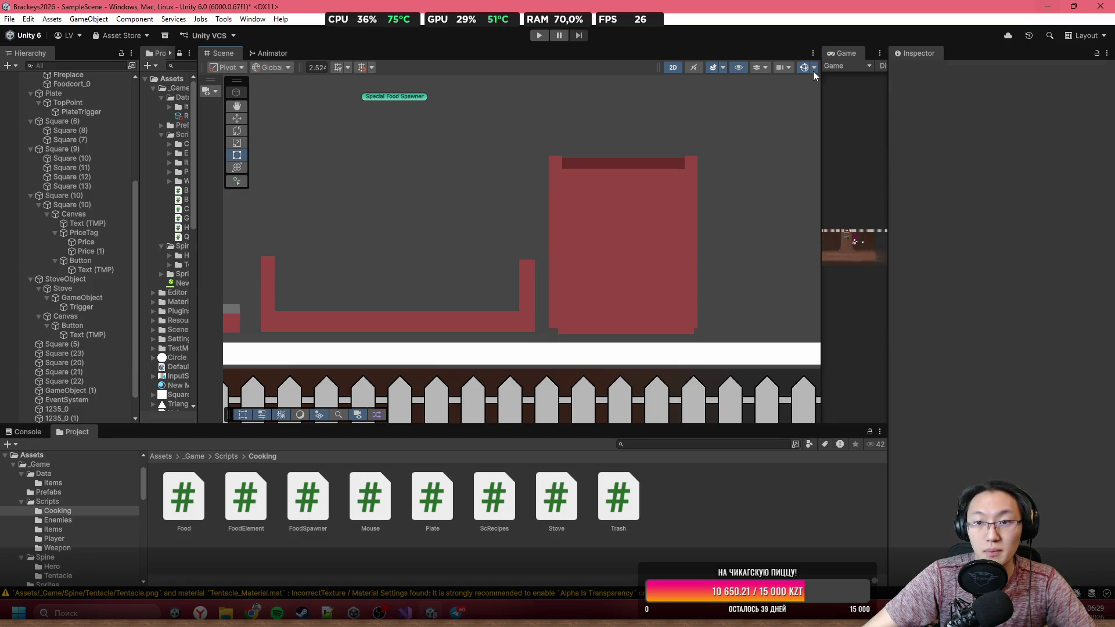
Step: Trim the collider to the bin's lower part (0.98290 × 0.34047) and start Play
{"action": "double_click", "coordinate": [843, 51]}
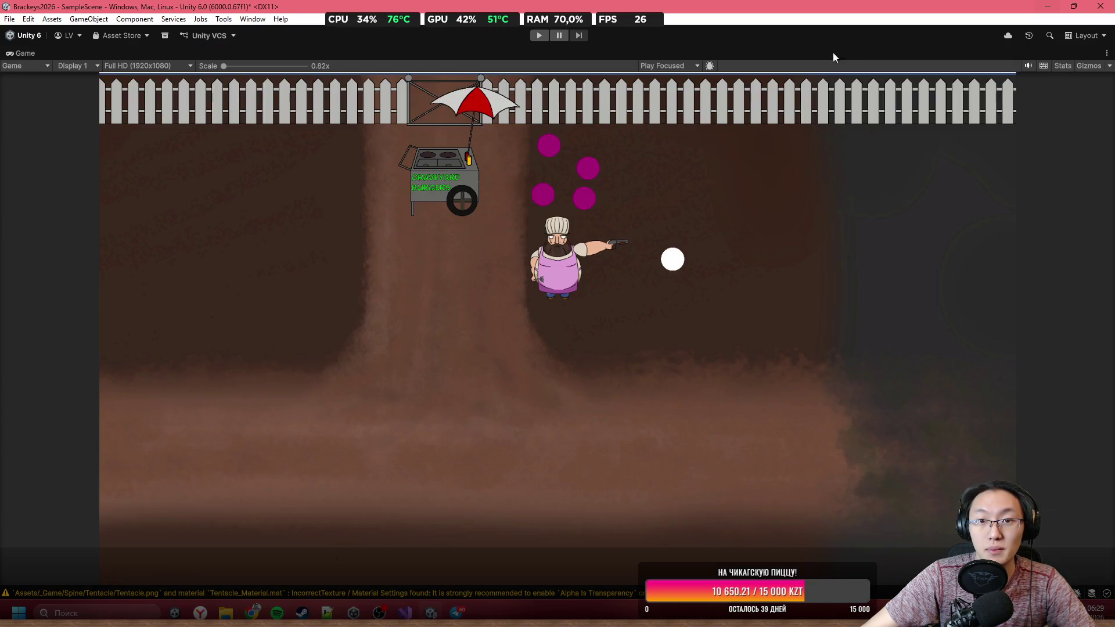
{"action": "left_click", "coordinate": [540, 37]}
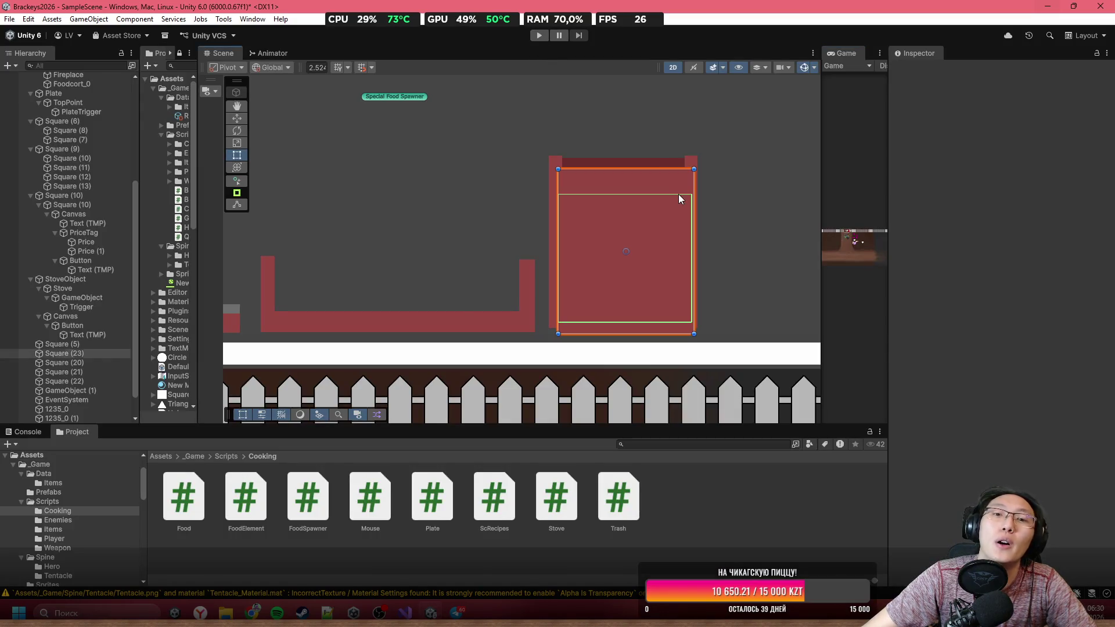
{"action": "left_click", "coordinate": [987, 364]}
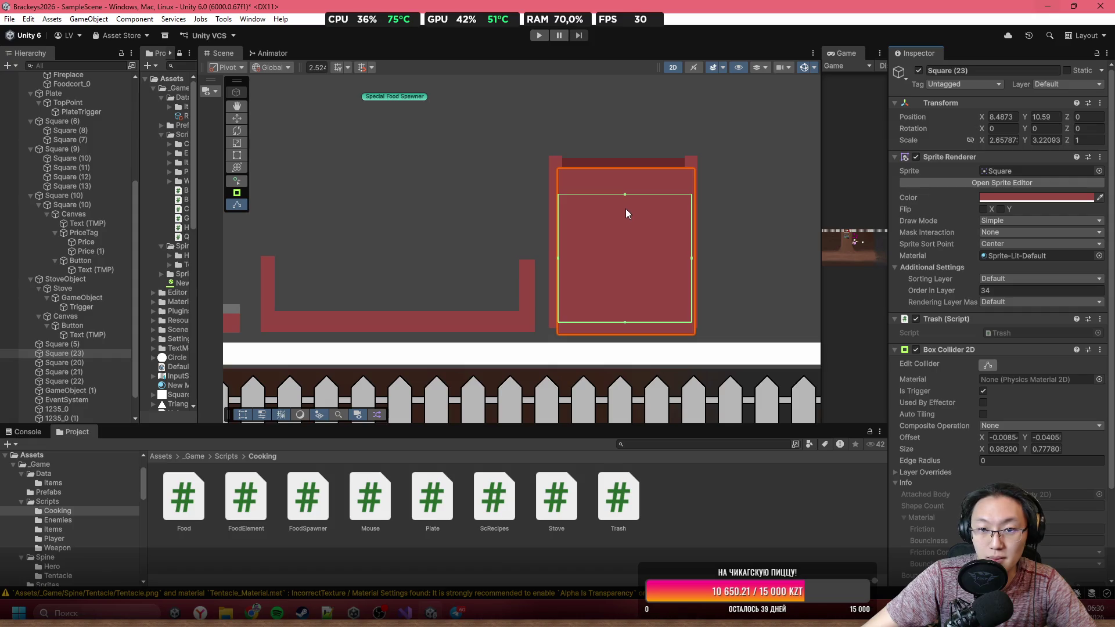
{"action": "left_click_drag", "start_coordinate": [625, 194], "coordinate": [629, 264]}
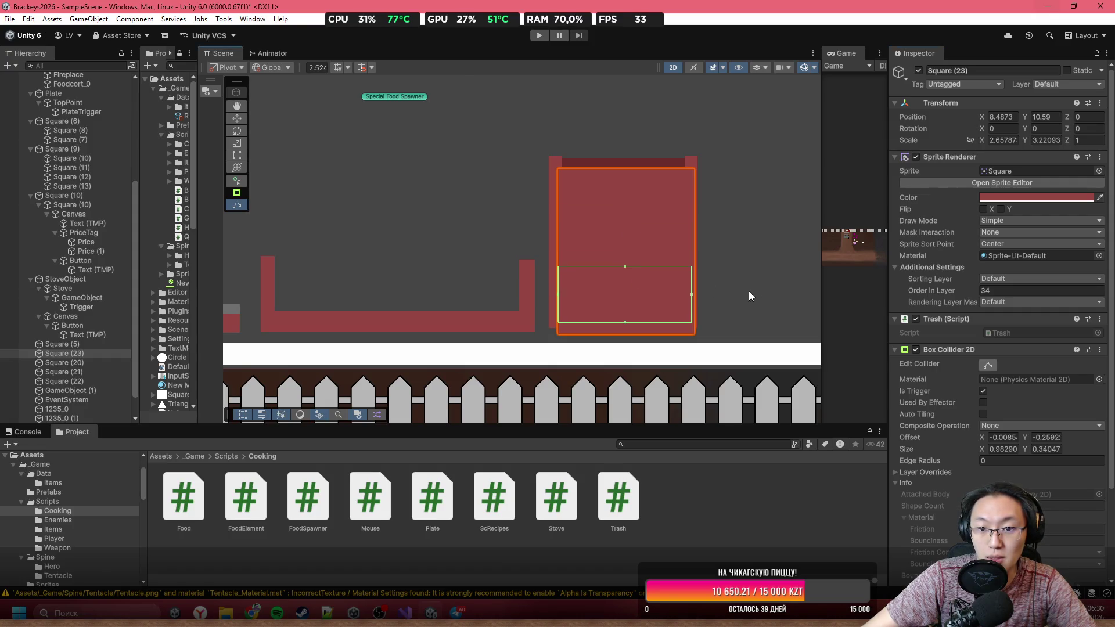
{"action": "left_click", "coordinate": [748, 291]}
{"action": "left_click", "coordinate": [539, 37]}
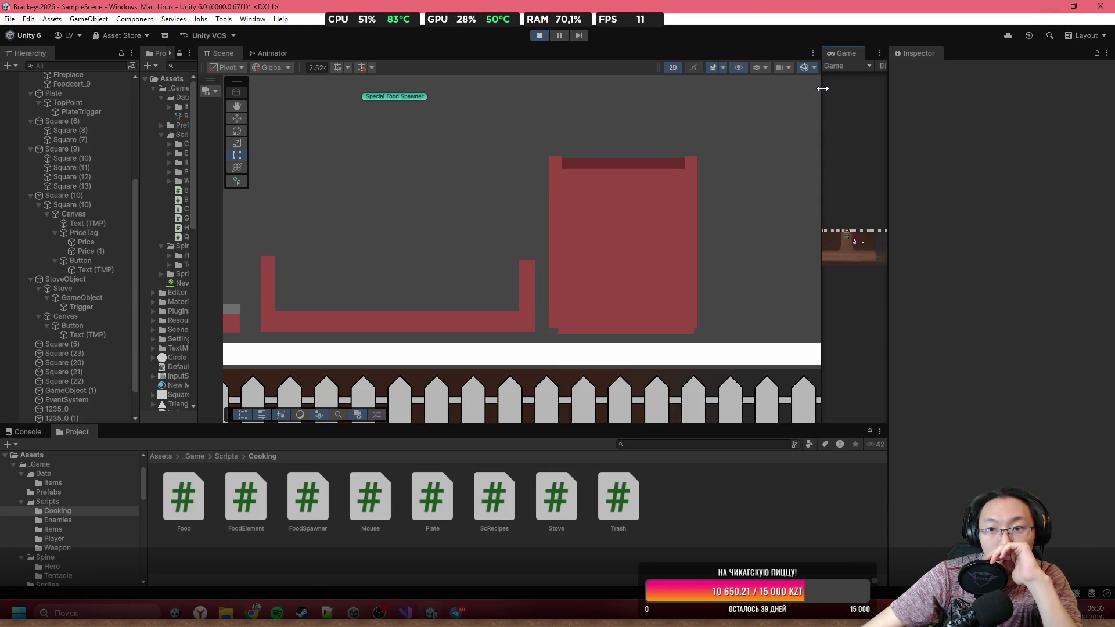
Step: Widen the Game view, walk the chef to the cart, and drag meat from the spawner
{"action": "left_click_drag", "start_coordinate": [822, 88], "coordinate": [323, 88]}
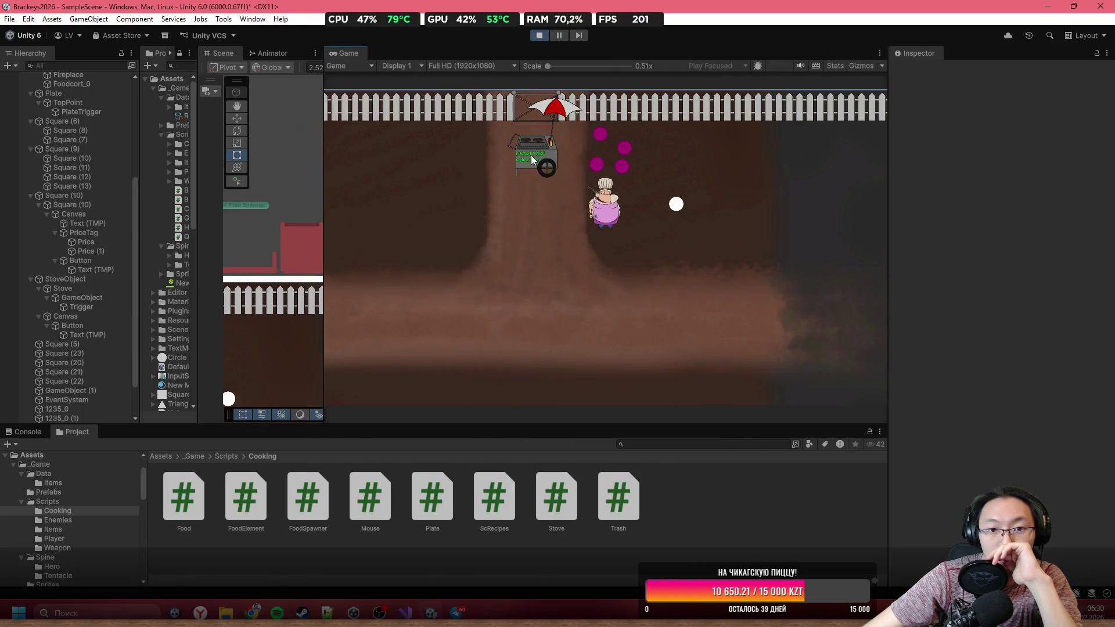
{"action": "key", "text": "w"}
{"action": "key", "text": "a"}
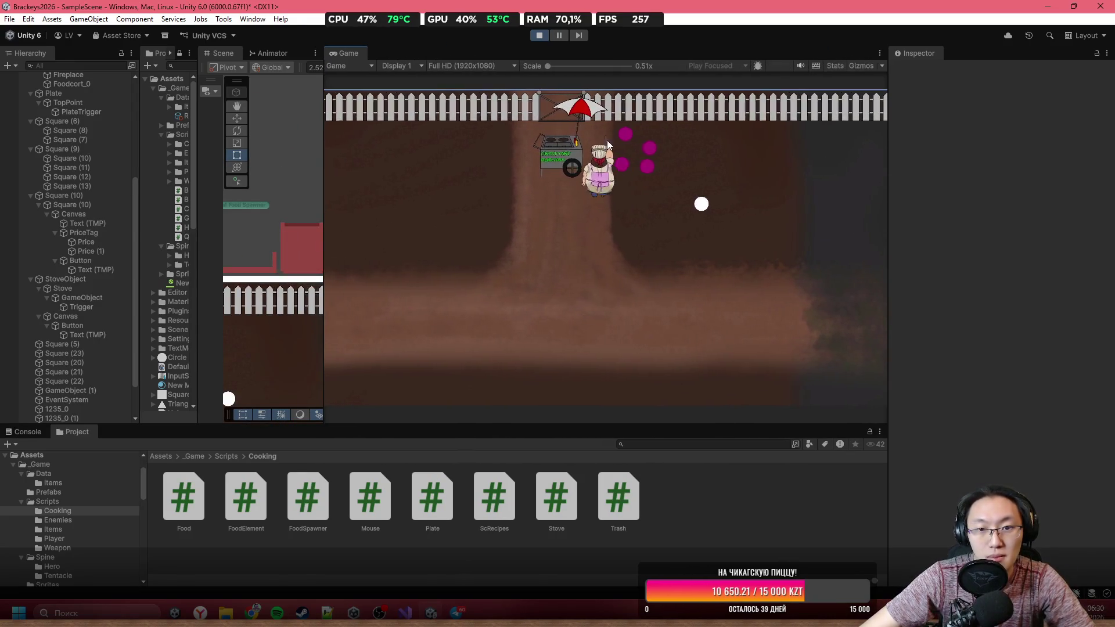
{"action": "key", "text": "e"}
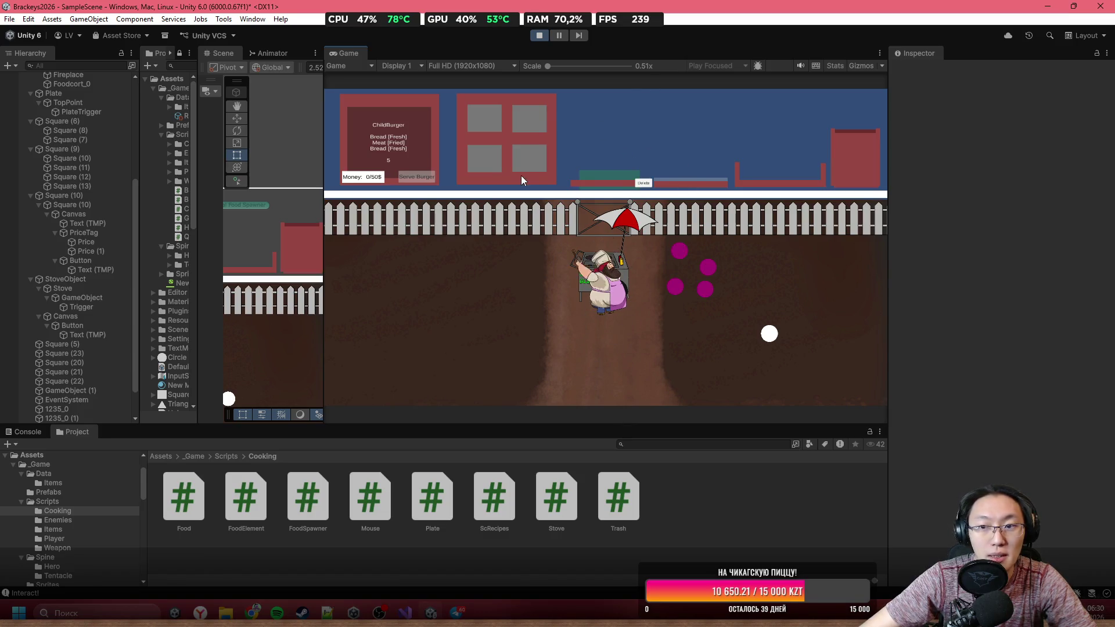
{"action": "scroll", "coordinate": [99, 235], "scroll_direction": "down", "scroll_amount": 2}
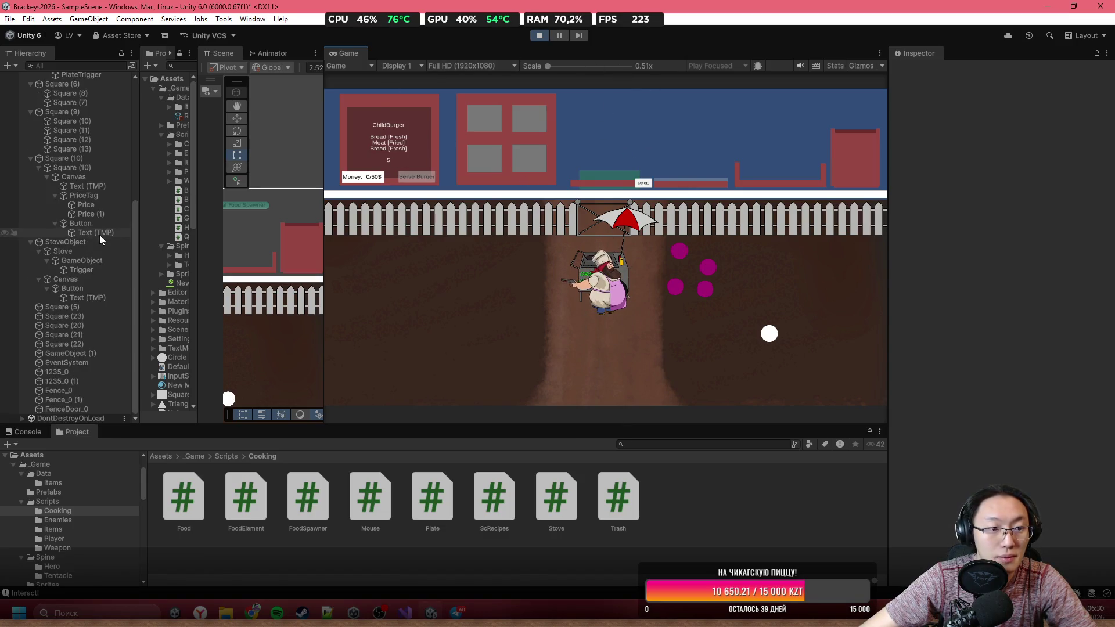
{"action": "left_click_drag", "start_coordinate": [489, 115], "coordinate": [852, 111]}
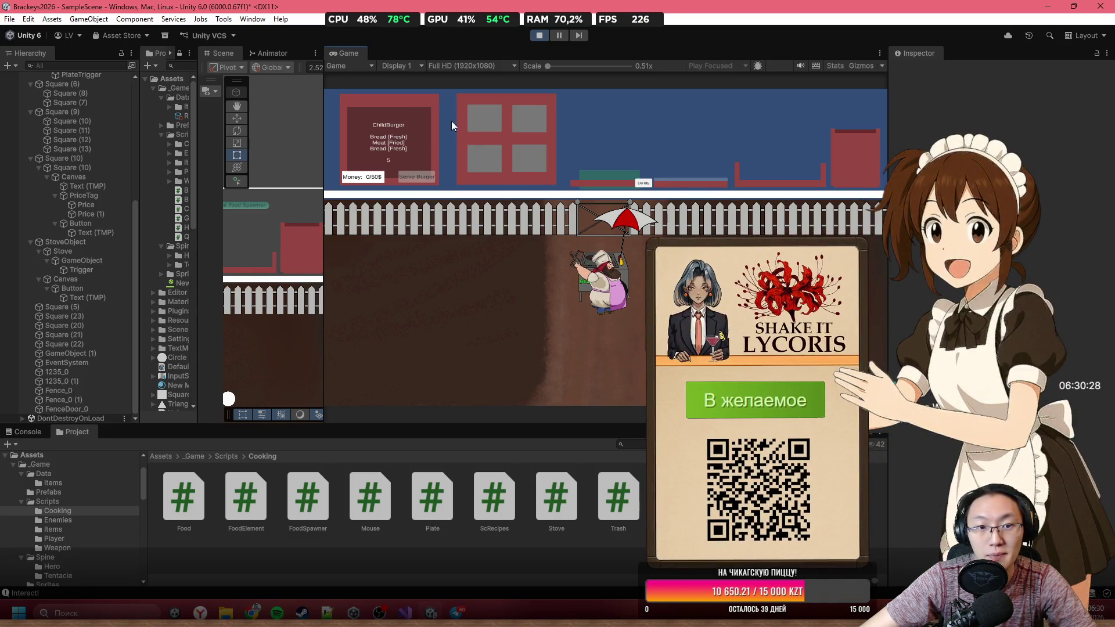
{"action": "mouse_move", "coordinate": [490, 116]}
{"action": "left_mouse_down"}
{"action": "mouse_move", "coordinate": [584, 112]}
{"action": "mouse_move", "coordinate": [519, 127]}
{"action": "left_mouse_up"}
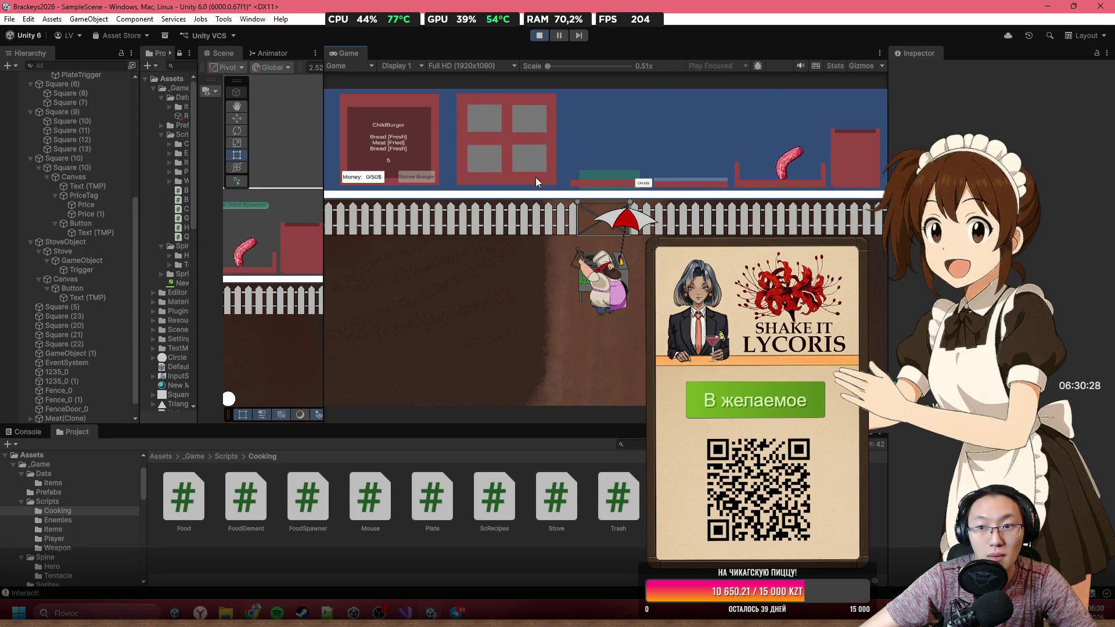
{"action": "left_click", "coordinate": [539, 35]}
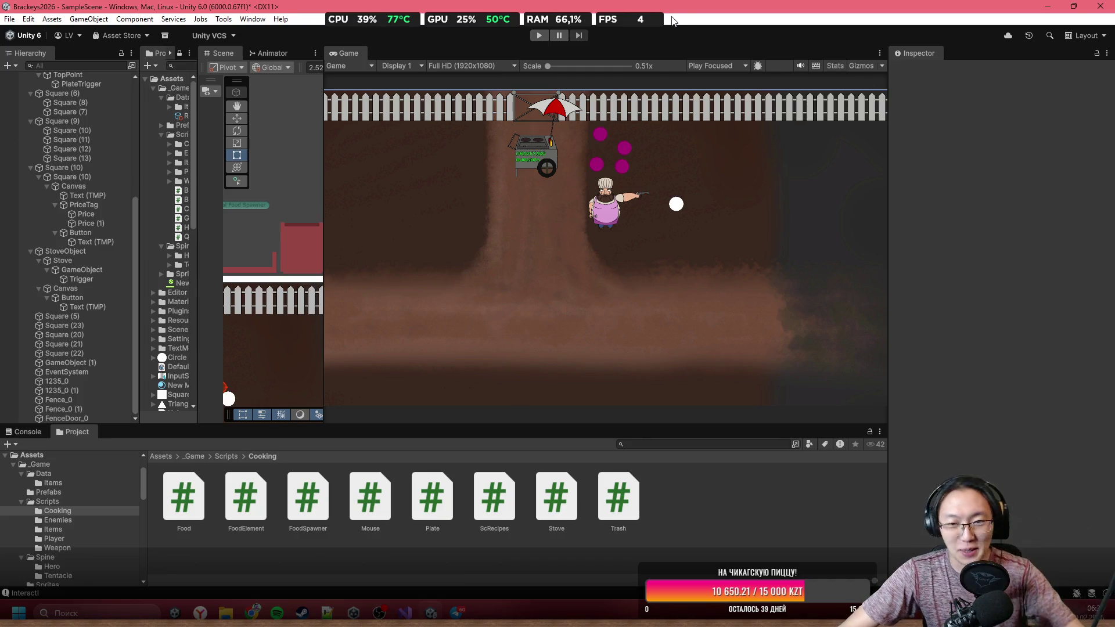
Step: Switch to Chrome and open a new browser tab
{"action": "mouse_move", "coordinate": [642, 20]}
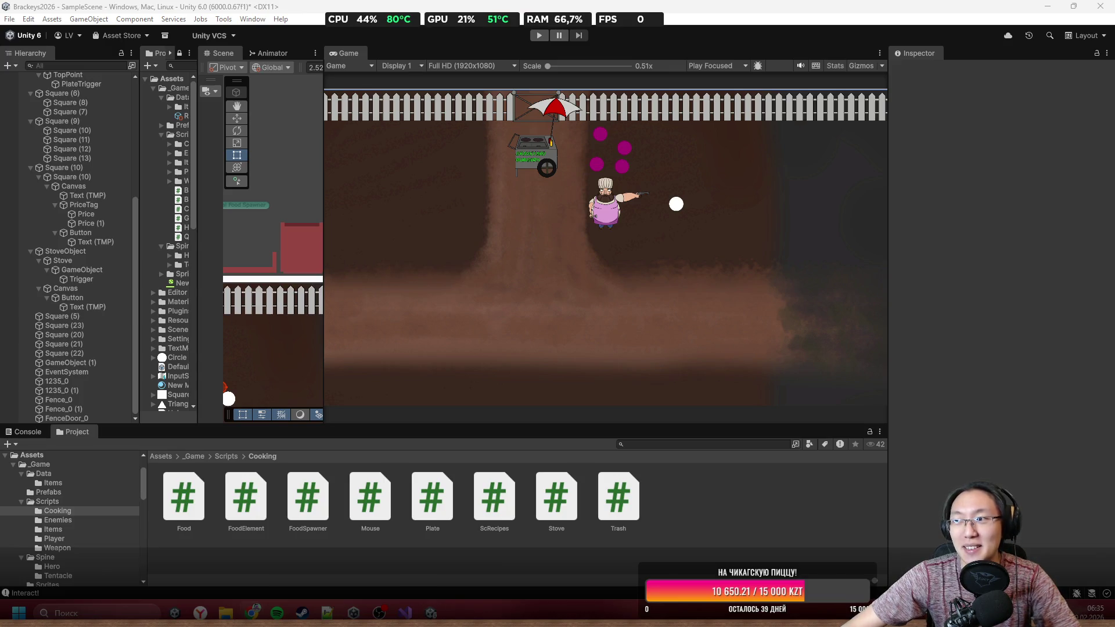
{"action": "key", "text": "super+4"}
Step: Load twitch.tv and go to your own channel page from the account menu
{"action": "type", "text": "twitch.tv"}
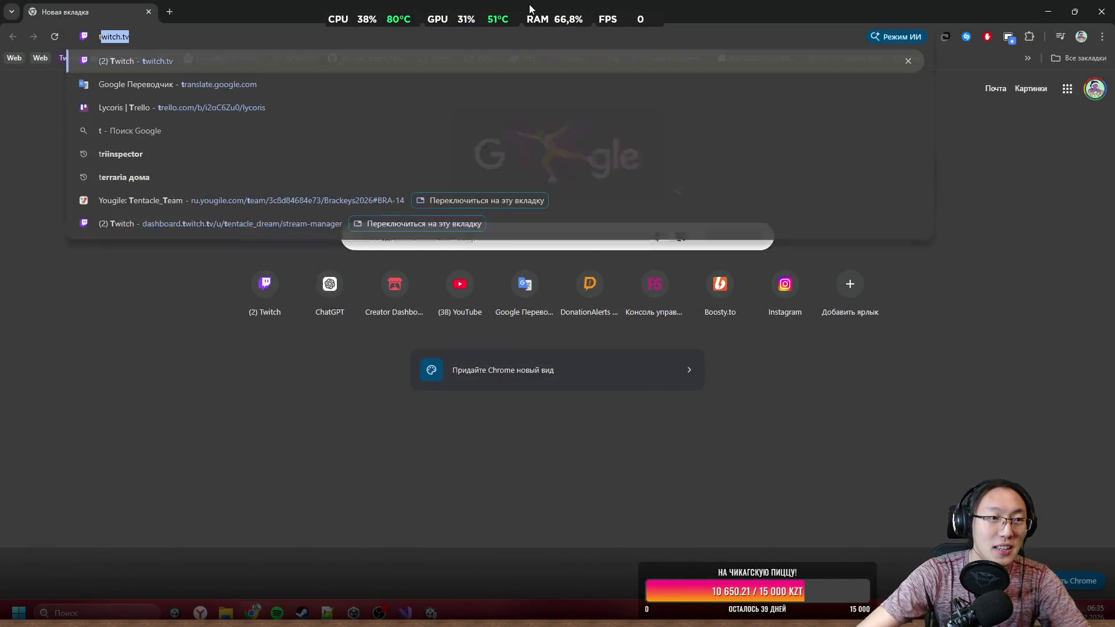
{"action": "key", "text": "Return"}
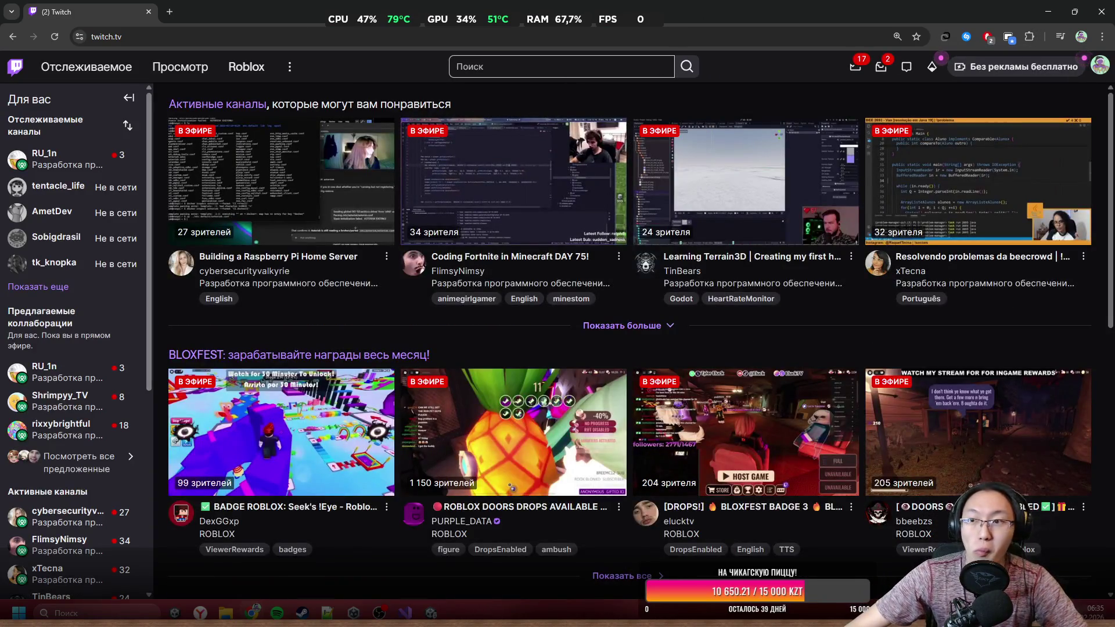
{"action": "left_click", "coordinate": [1100, 66]}
{"action": "left_click", "coordinate": [933, 143]}
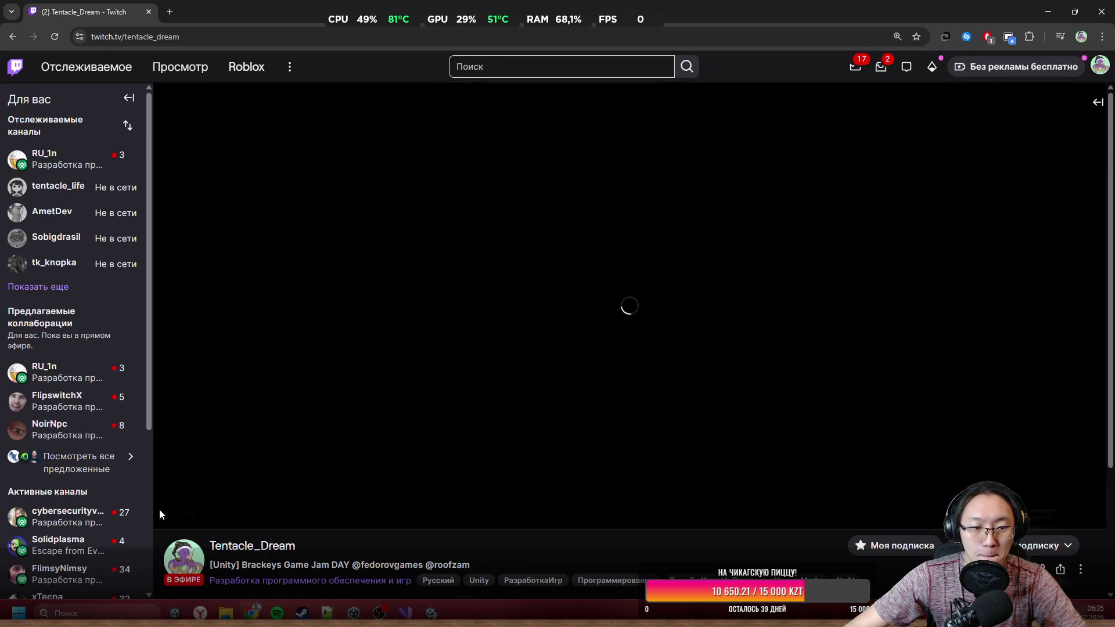
Step: Pause the stream player and show the chat panel beside it
{"action": "left_click", "coordinate": [168, 514]}
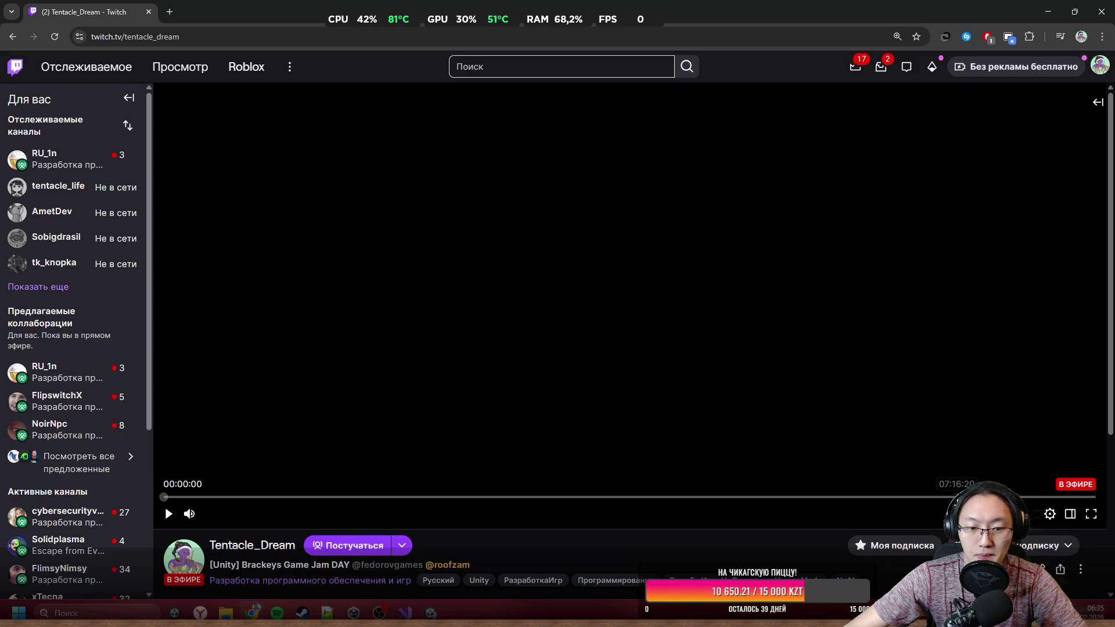
{"action": "mouse_move", "coordinate": [446, 572]}
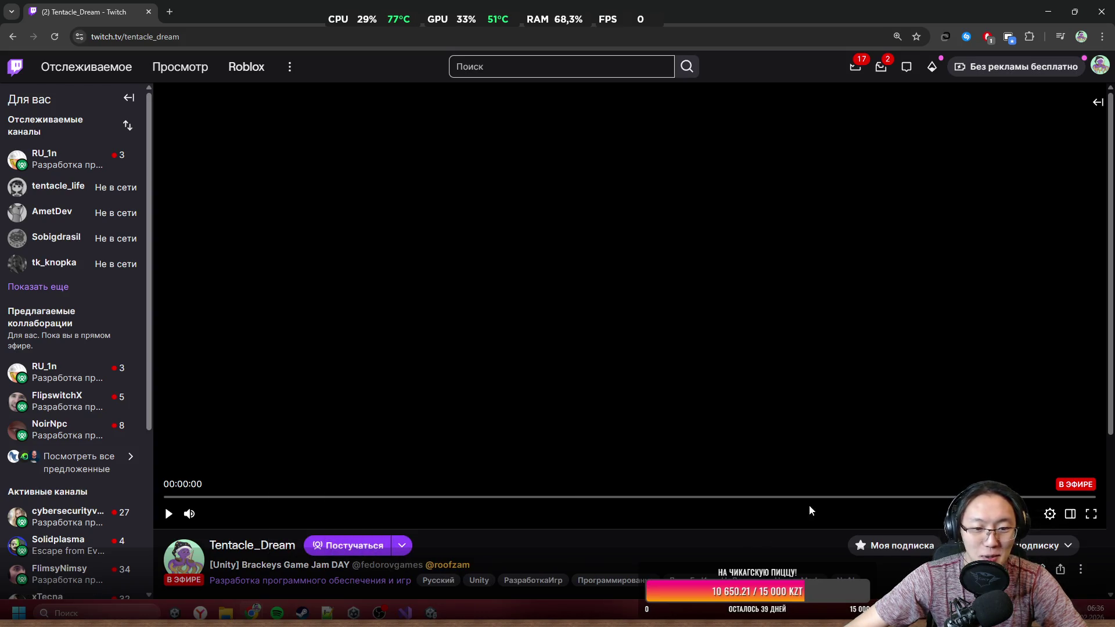
{"action": "left_click", "coordinate": [1097, 103]}
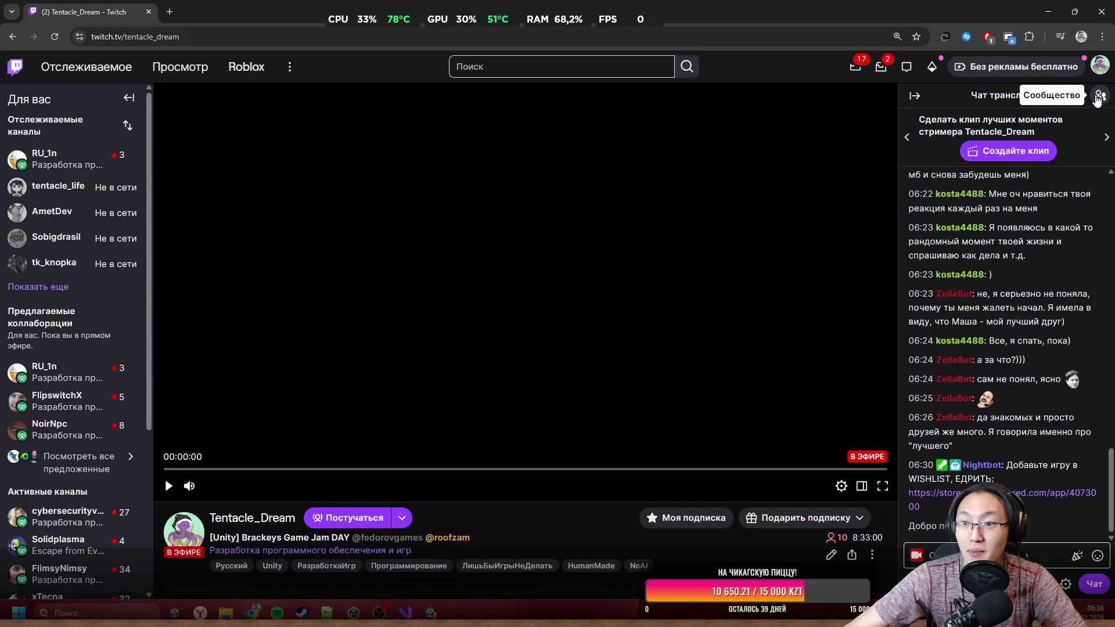
Step: Switch the chat panel to the community list of moderators, VIPs, chat bots and viewers
{"action": "left_click", "coordinate": [1096, 104]}
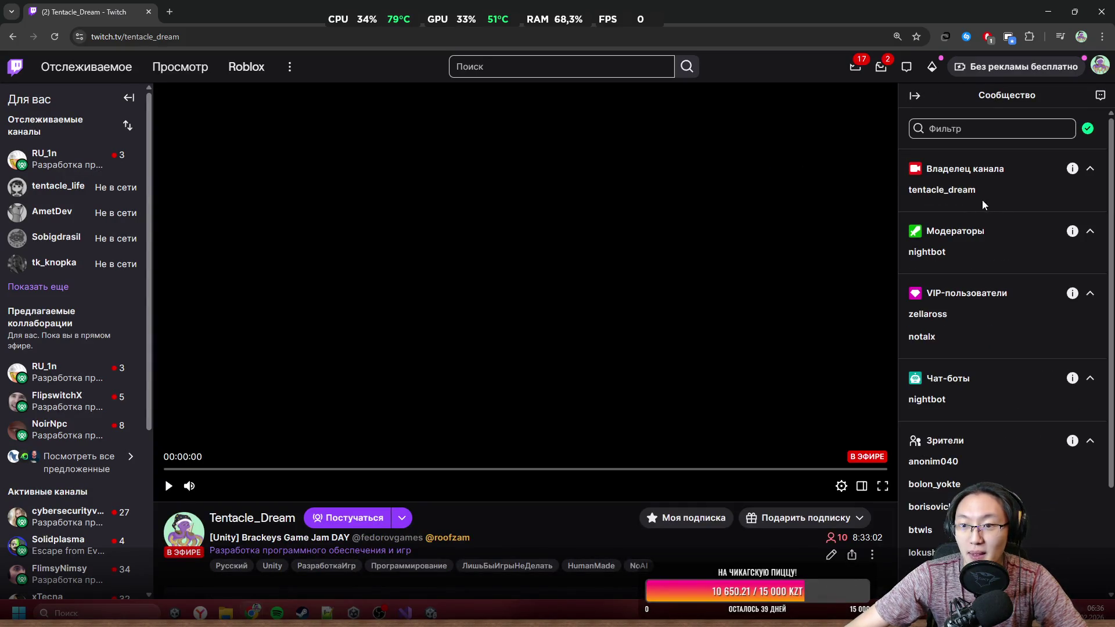
{"action": "scroll", "coordinate": [995, 209], "scroll_direction": "down", "scroll_amount": 1}
{"action": "scroll", "coordinate": [1001, 225], "scroll_direction": "down", "scroll_amount": 2}
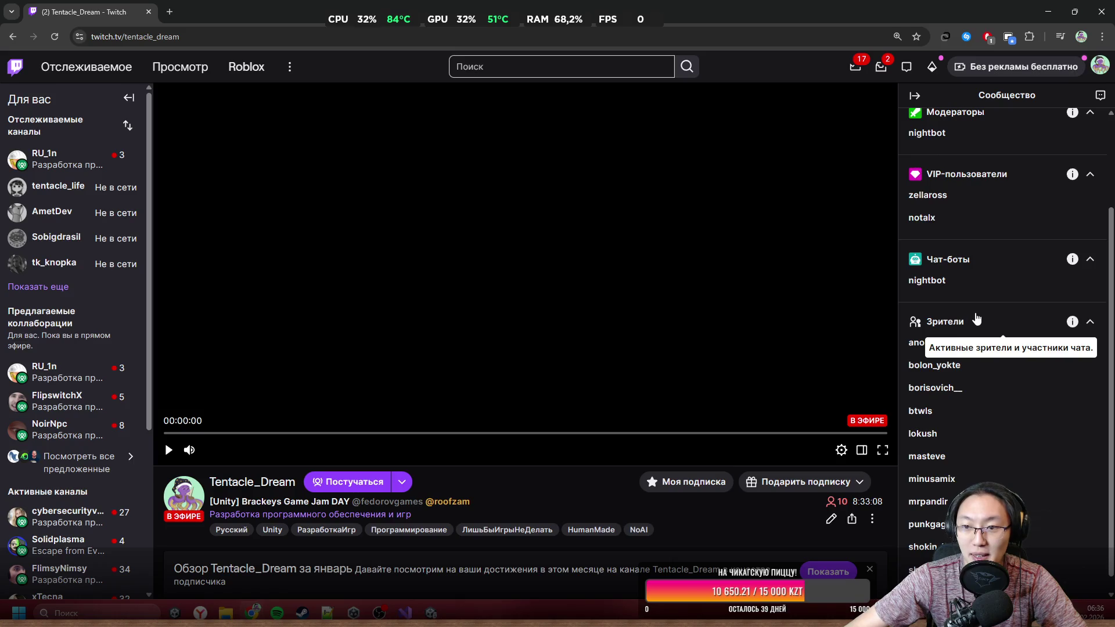
Step: Look through the viewer list, then restore Chrome from full screen over Unity
{"action": "mouse_move", "coordinate": [994, 291]}
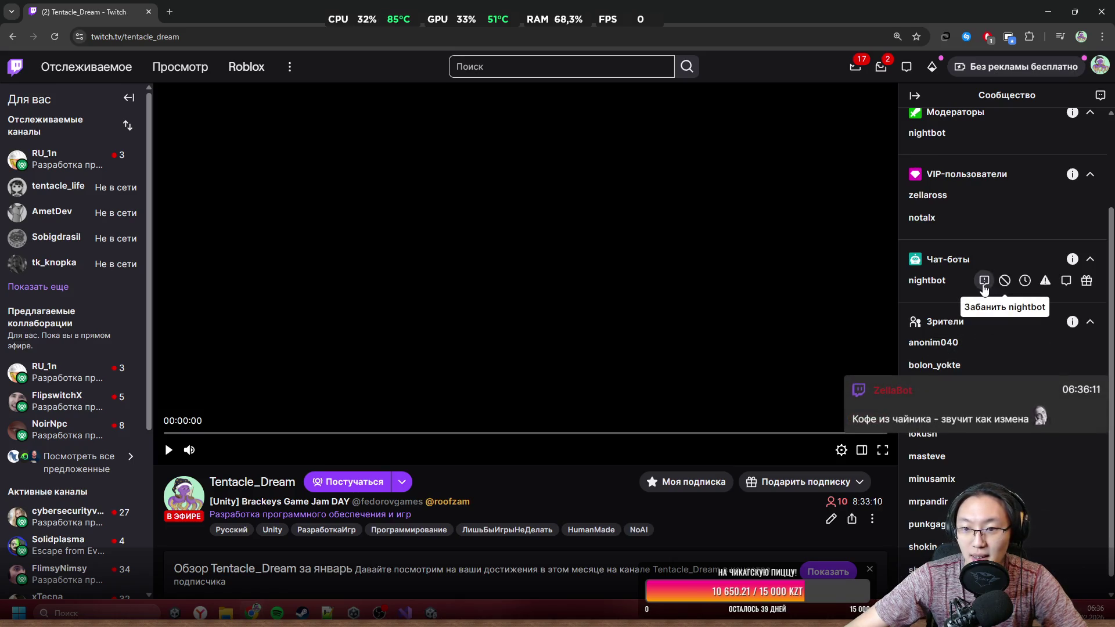
{"action": "mouse_move", "coordinate": [952, 201]}
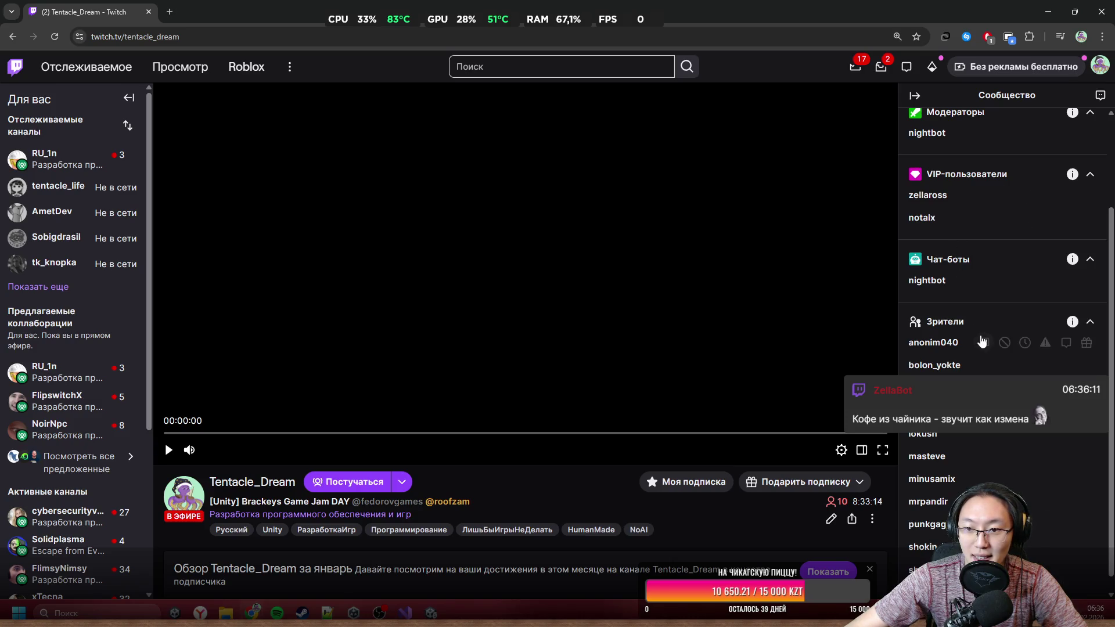
{"action": "mouse_move", "coordinate": [935, 319]}
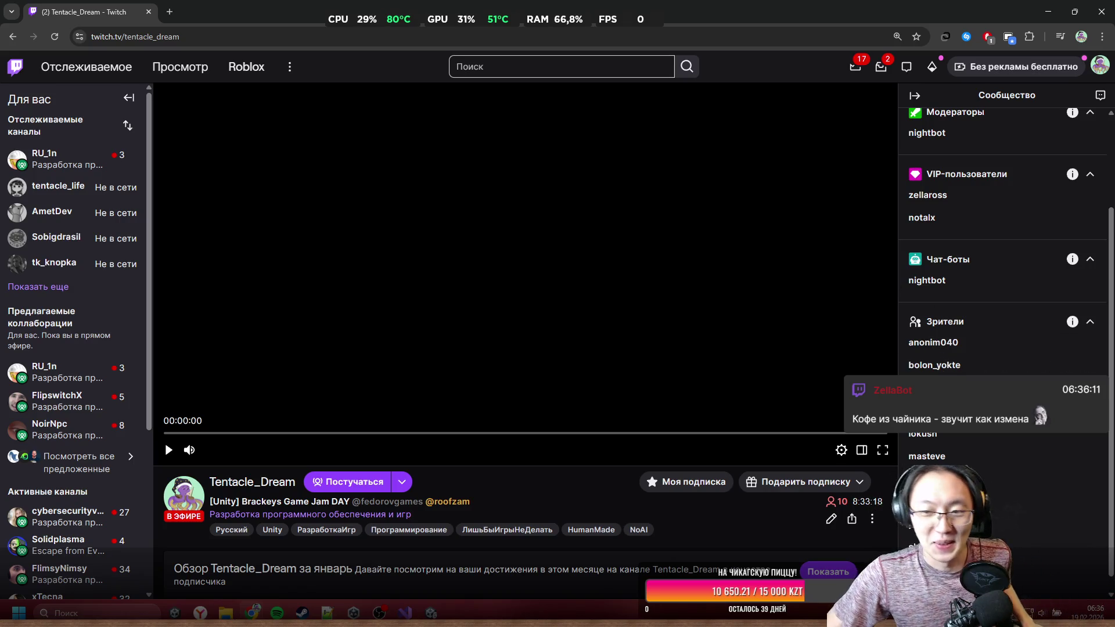
{"action": "mouse_move", "coordinate": [987, 365]}
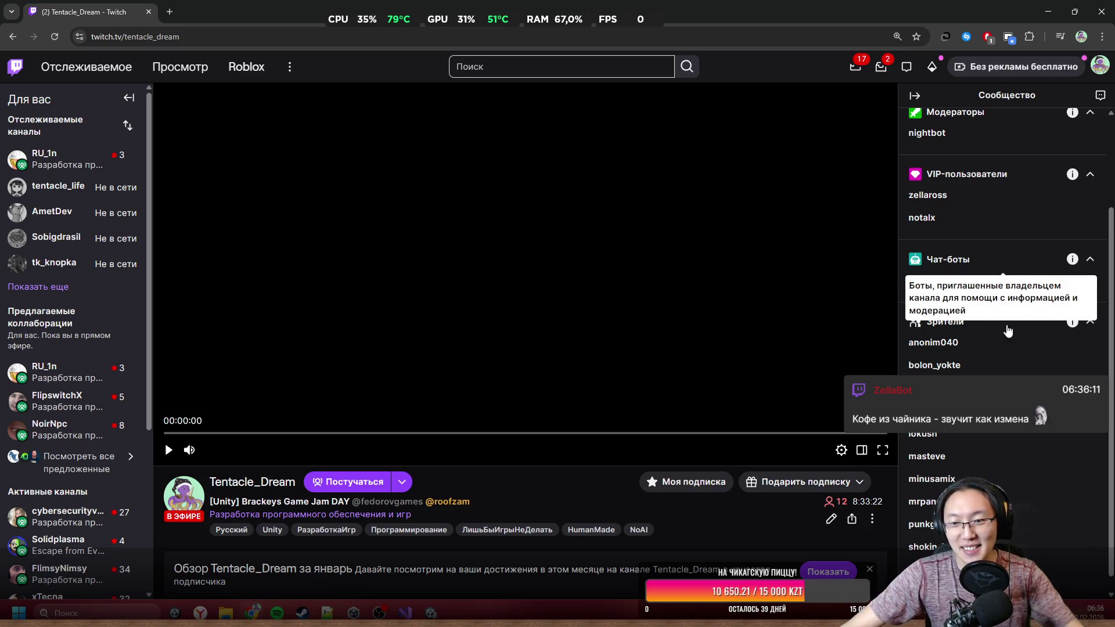
{"action": "mouse_move", "coordinate": [939, 444]}
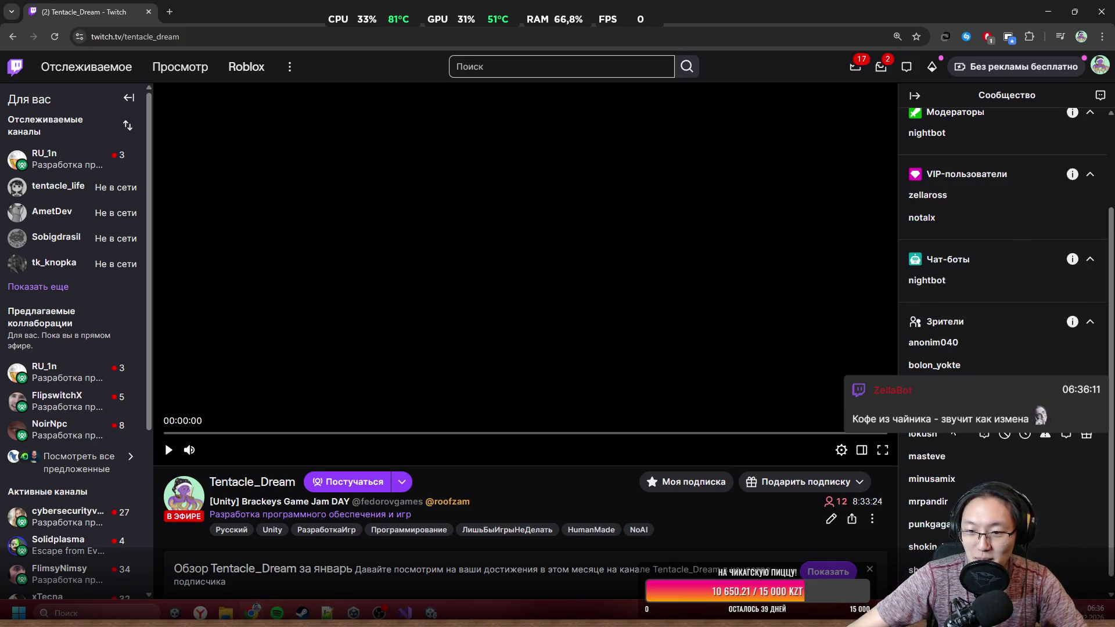
{"action": "scroll", "coordinate": [976, 456], "scroll_direction": "down", "scroll_amount": 1}
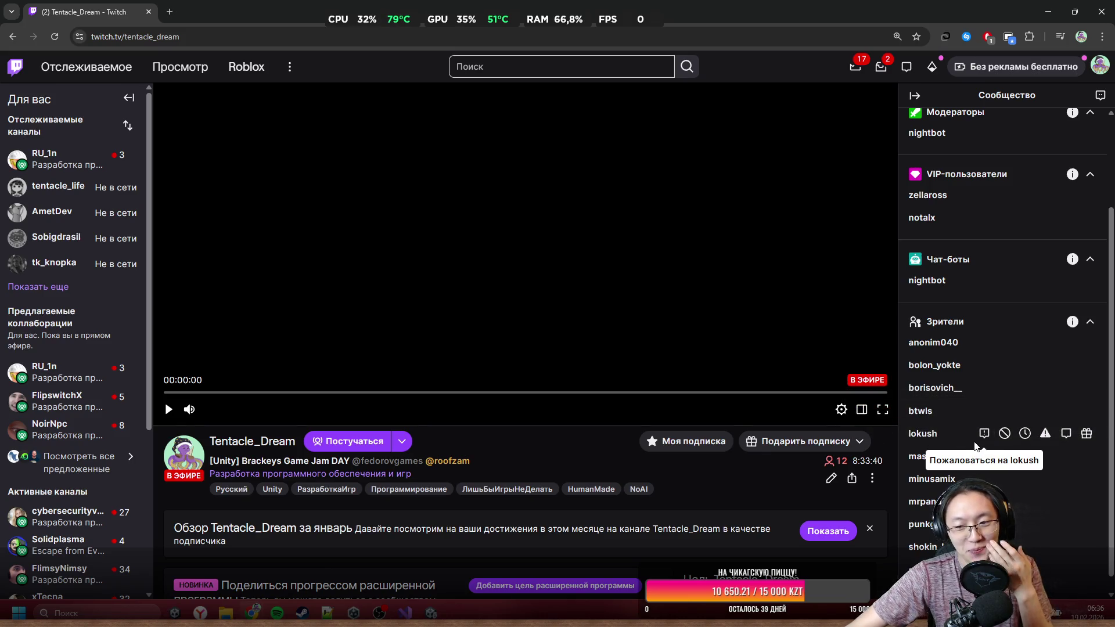
{"action": "left_click_drag", "start_coordinate": [649, 11], "coordinate": [649, 190]}
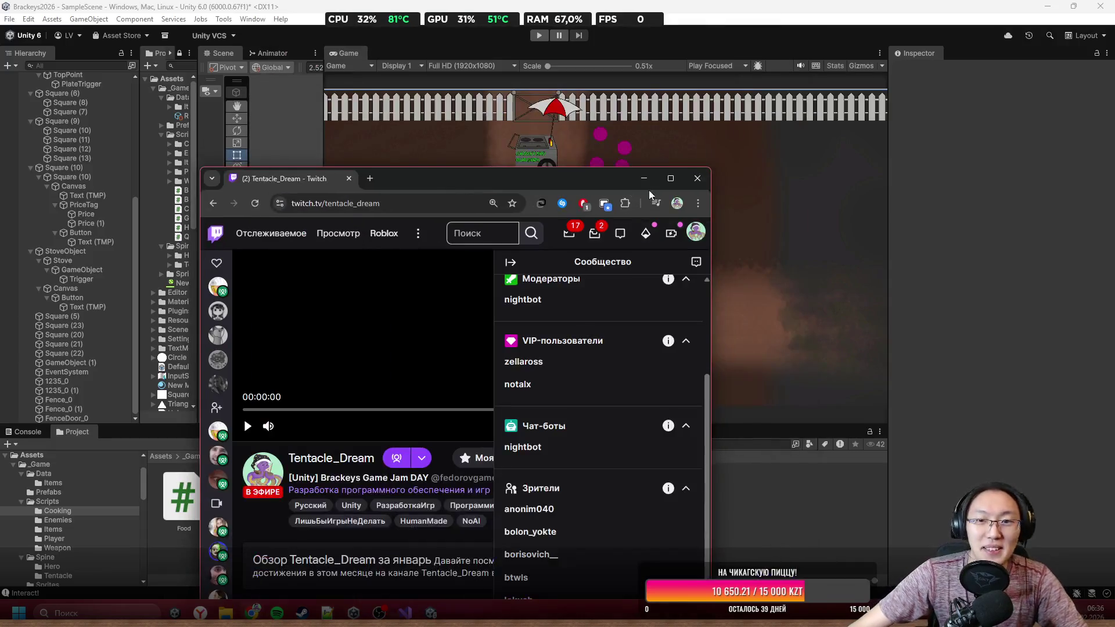
Step: Close the Twitch browser window and focus the Unity editor showing the cook and burger cart
{"action": "left_click", "coordinate": [702, 181]}
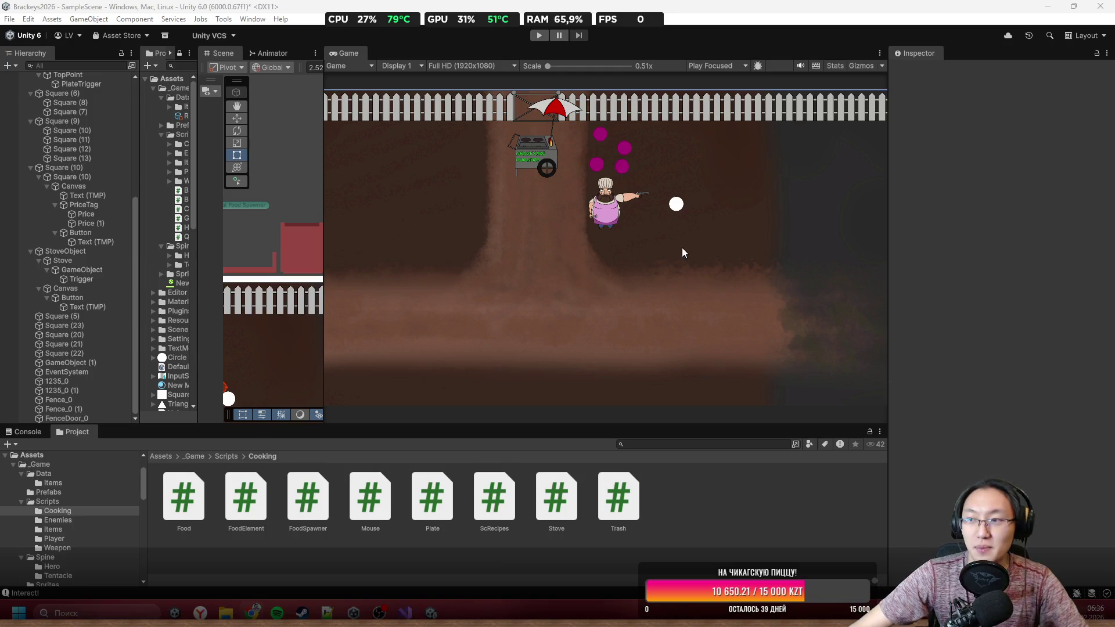
{"action": "left_click", "coordinate": [629, 311]}
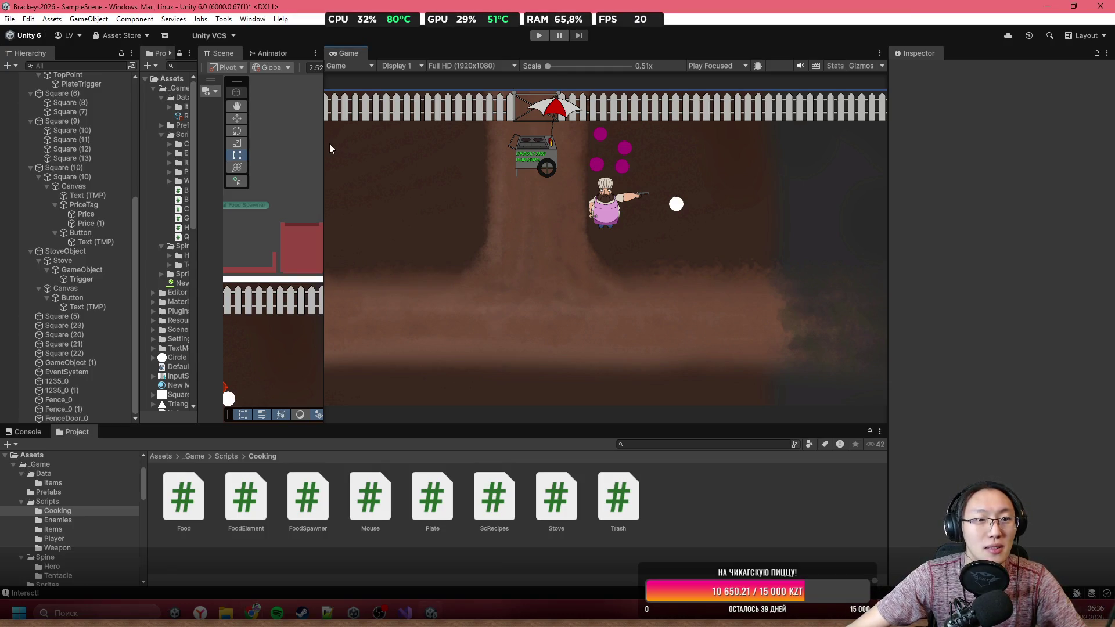
Step: Widen the Scene view, zoom to the price board, and select the Serve Burger button
{"action": "left_click_drag", "start_coordinate": [324, 151], "coordinate": [815, 273]}
{"action": "scroll", "coordinate": [666, 256], "scroll_direction": "down", "scroll_amount": 3}
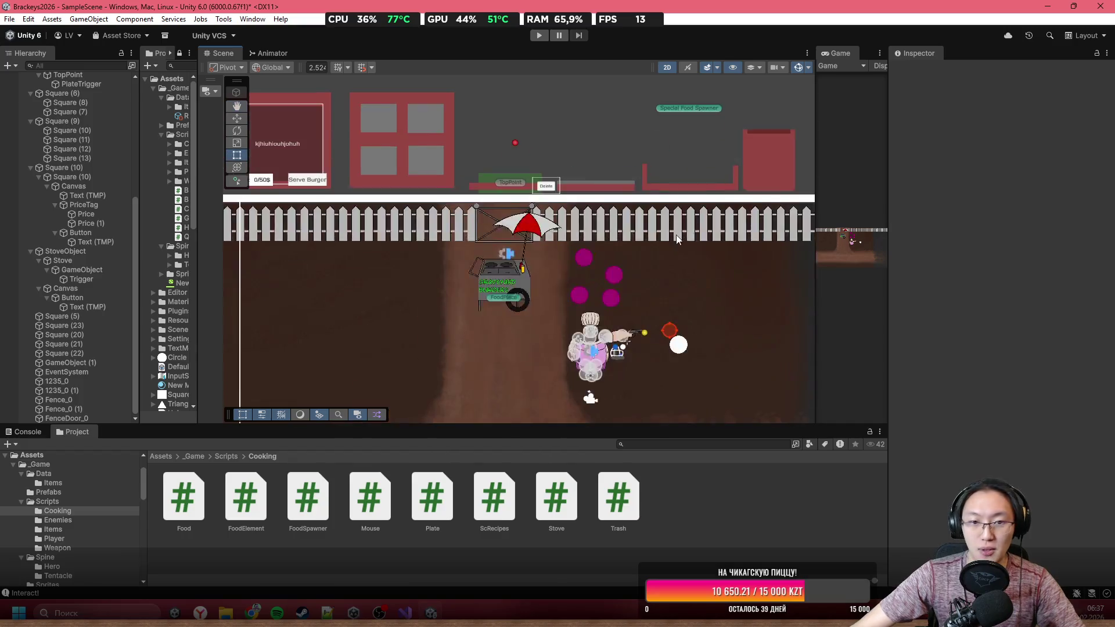
{"action": "scroll", "coordinate": [657, 231], "scroll_direction": "up", "scroll_amount": 5}
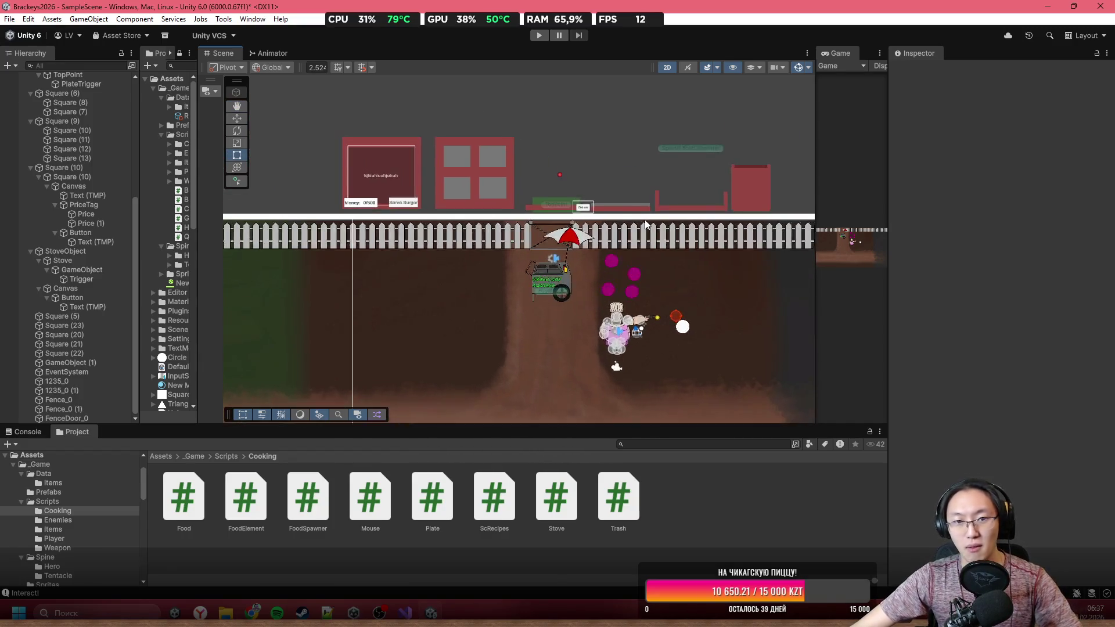
{"action": "left_click_drag", "start_coordinate": [617, 204], "coordinate": [502, 223]}
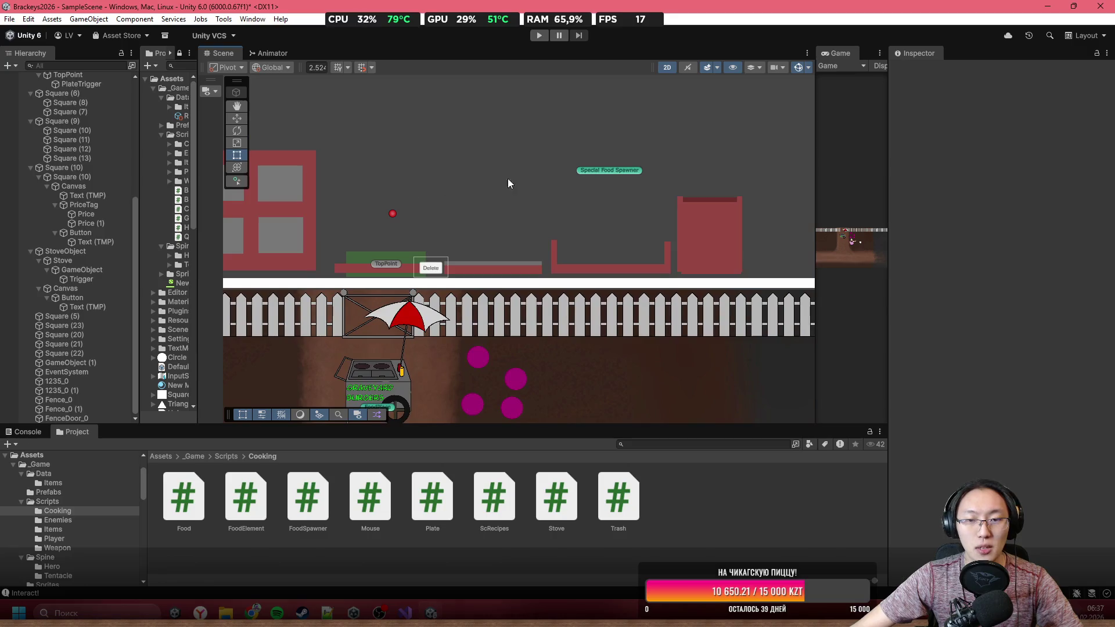
{"action": "scroll", "coordinate": [529, 249], "scroll_direction": "up", "scroll_amount": 8}
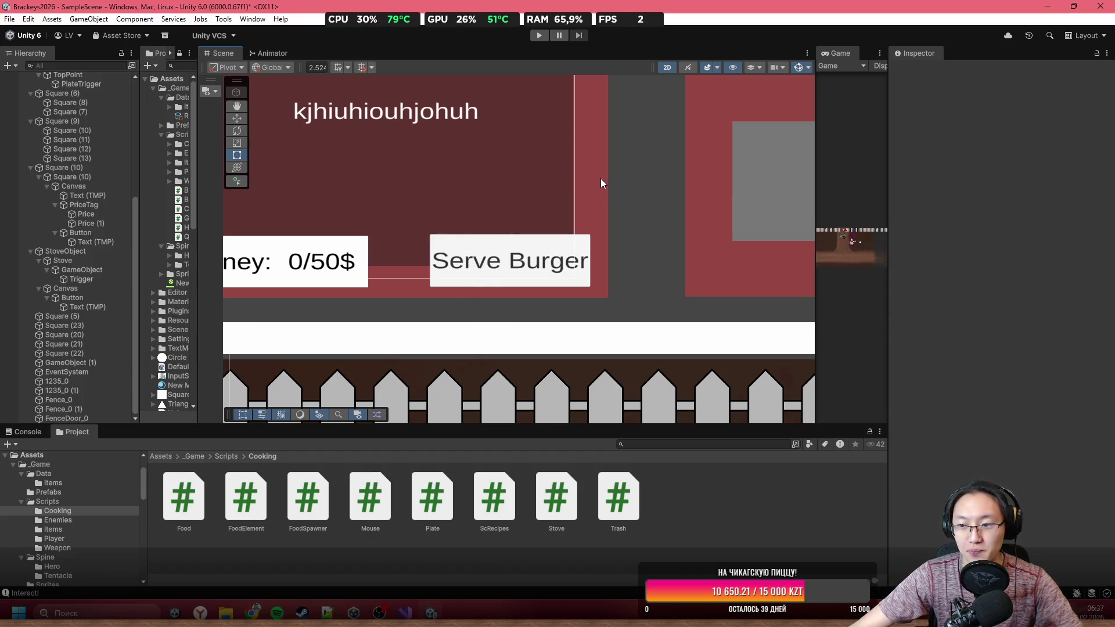
{"action": "scroll", "coordinate": [542, 218], "scroll_direction": "up", "scroll_amount": 2}
{"action": "scroll", "coordinate": [547, 343], "scroll_direction": "down", "scroll_amount": 3}
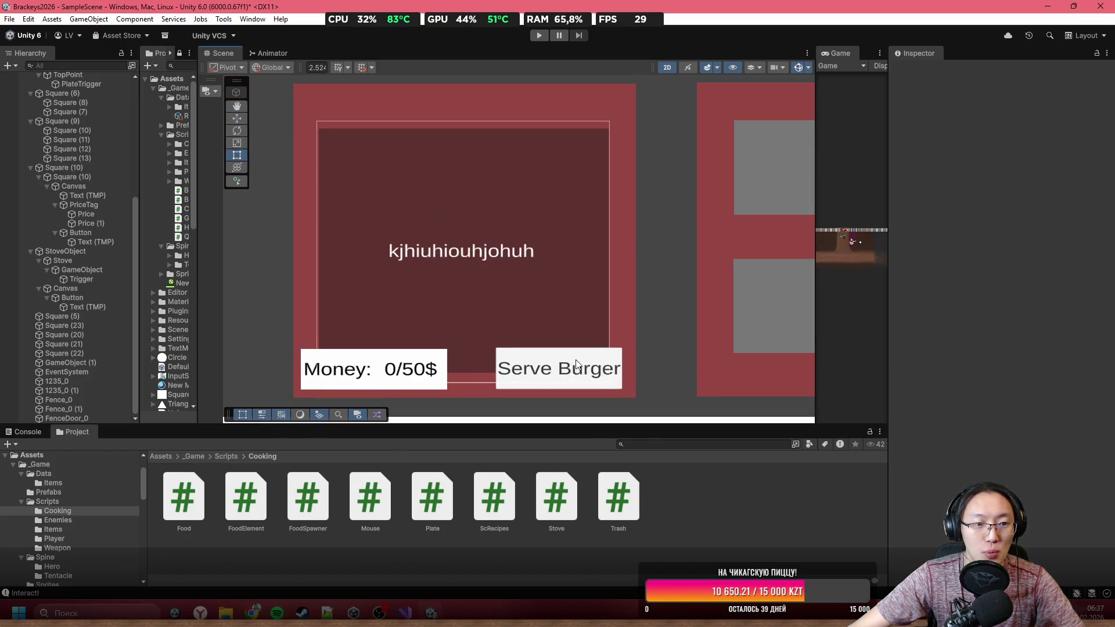
{"action": "scroll", "coordinate": [575, 364], "scroll_direction": "up", "scroll_amount": 1}
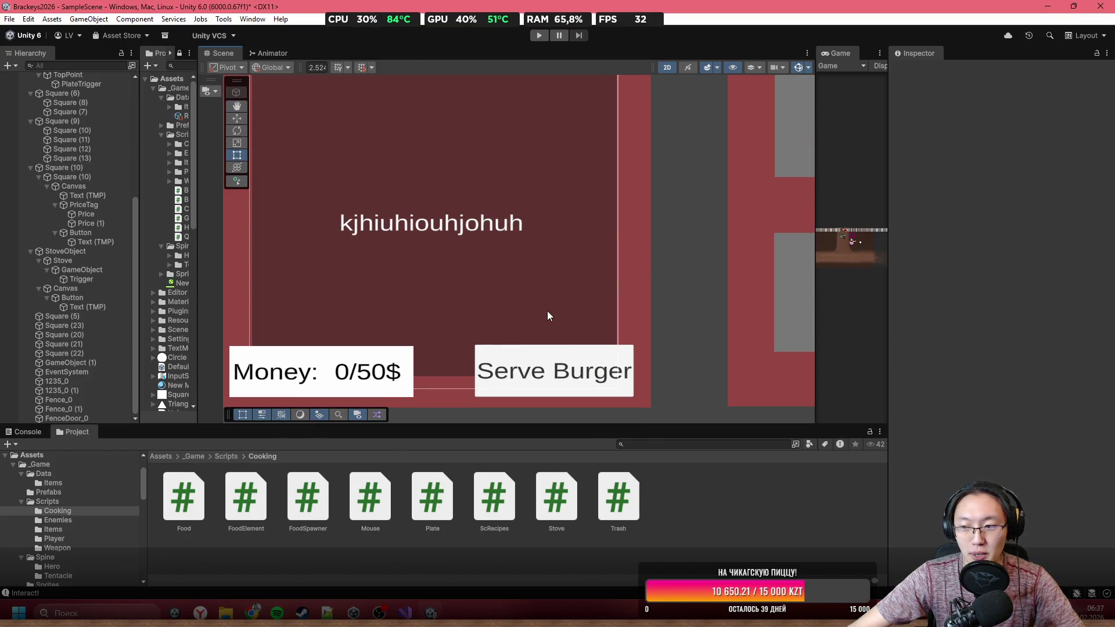
{"action": "scroll", "coordinate": [608, 333], "scroll_direction": "up", "scroll_amount": 2}
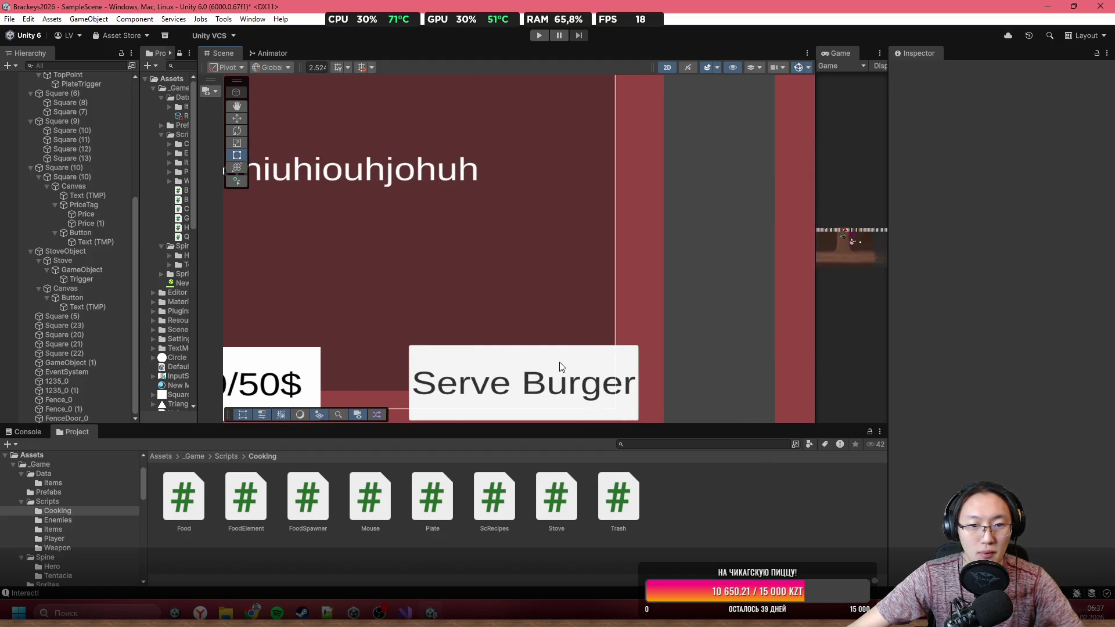
{"action": "left_click", "coordinate": [570, 395]}
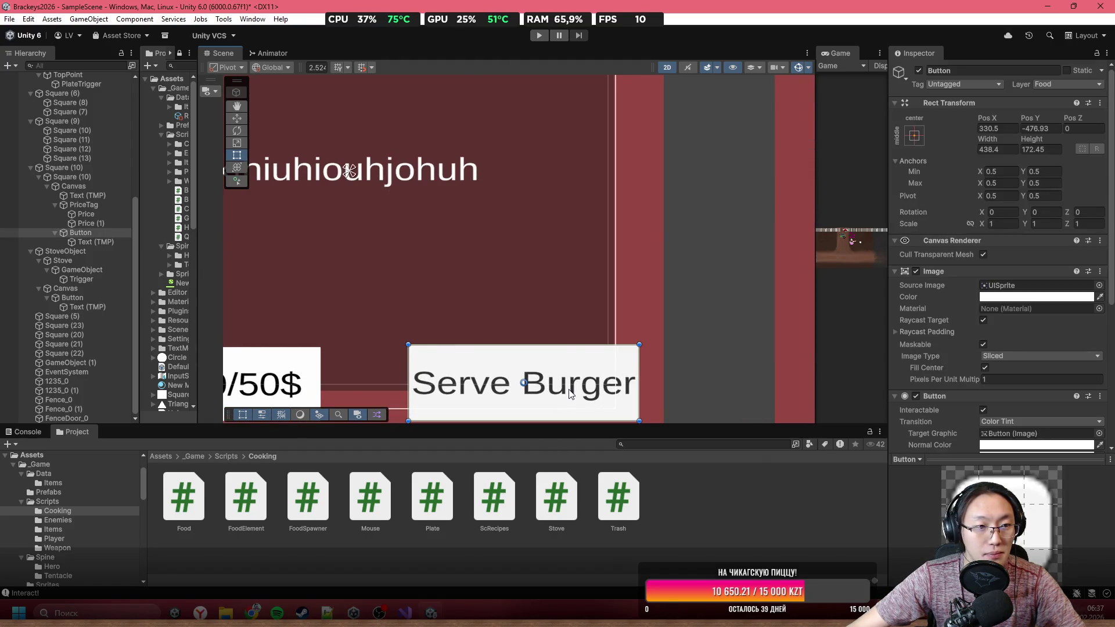
Step: Add a Text - TextMeshPro under Canvas and place it at 449.7, -360 above Serve Burger
{"action": "left_click_drag", "start_coordinate": [569, 393], "coordinate": [591, 363]}
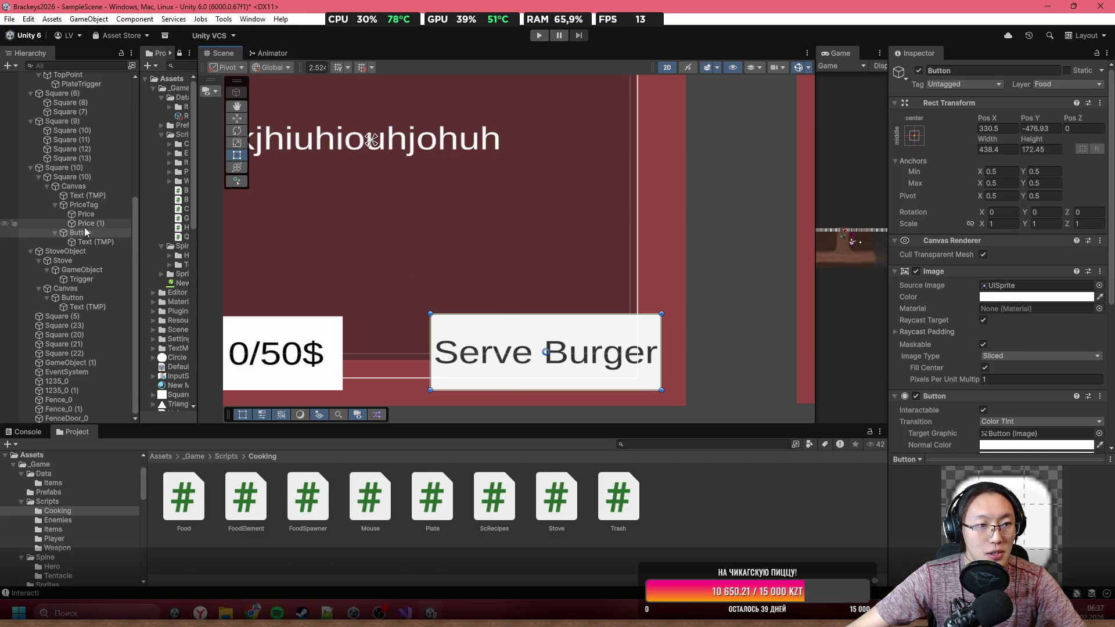
{"action": "right_click", "coordinate": [77, 186]}
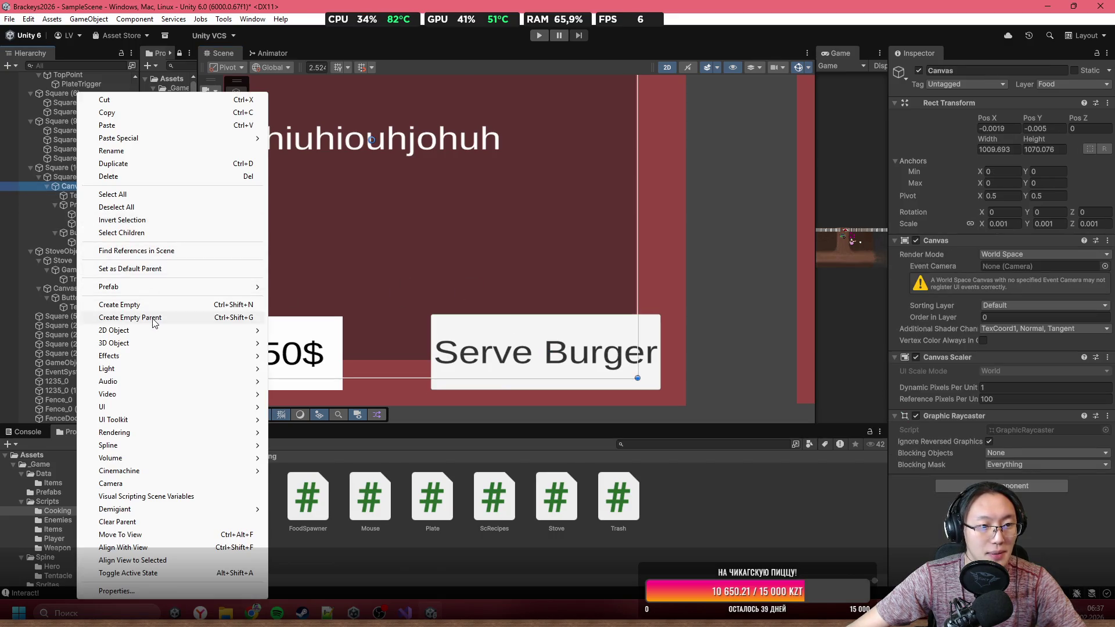
{"action": "mouse_move", "coordinate": [154, 411]}
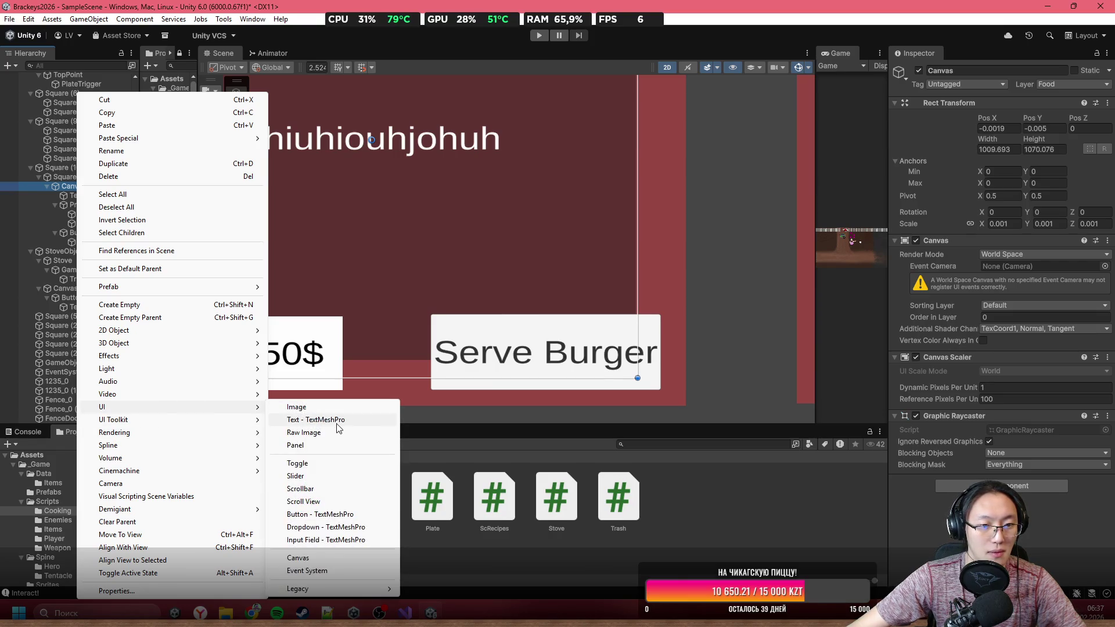
{"action": "left_click", "coordinate": [337, 423]}
{"action": "mouse_move", "coordinate": [409, 158]}
{"action": "left_mouse_down"}
{"action": "mouse_move", "coordinate": [514, 183]}
{"action": "mouse_move", "coordinate": [651, 311]}
{"action": "left_mouse_up"}
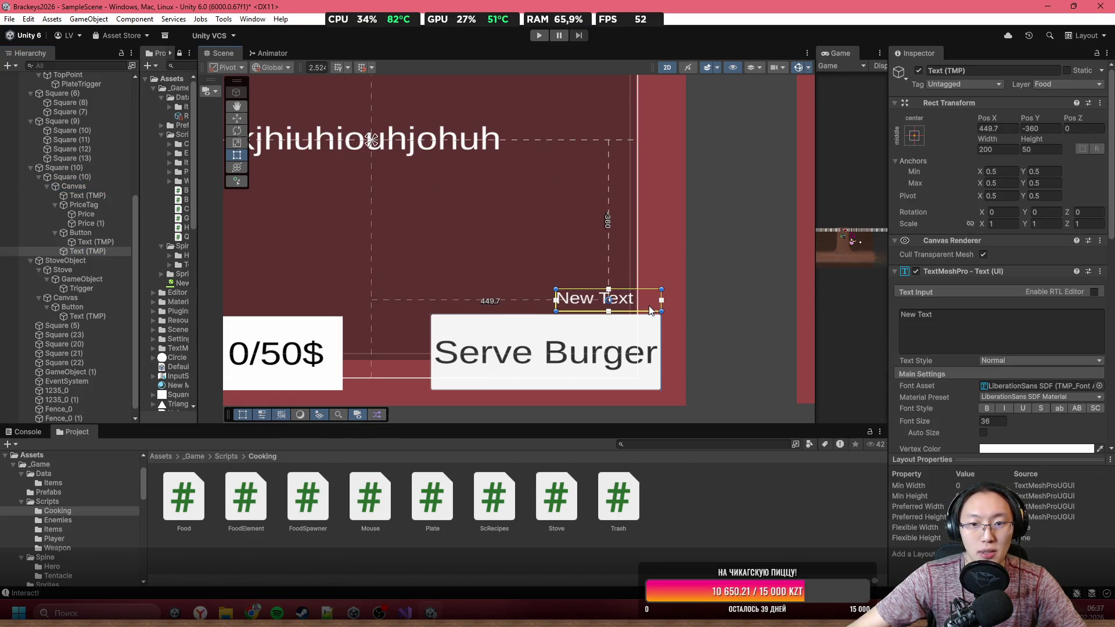
{"action": "right_click", "coordinate": [85, 253]}
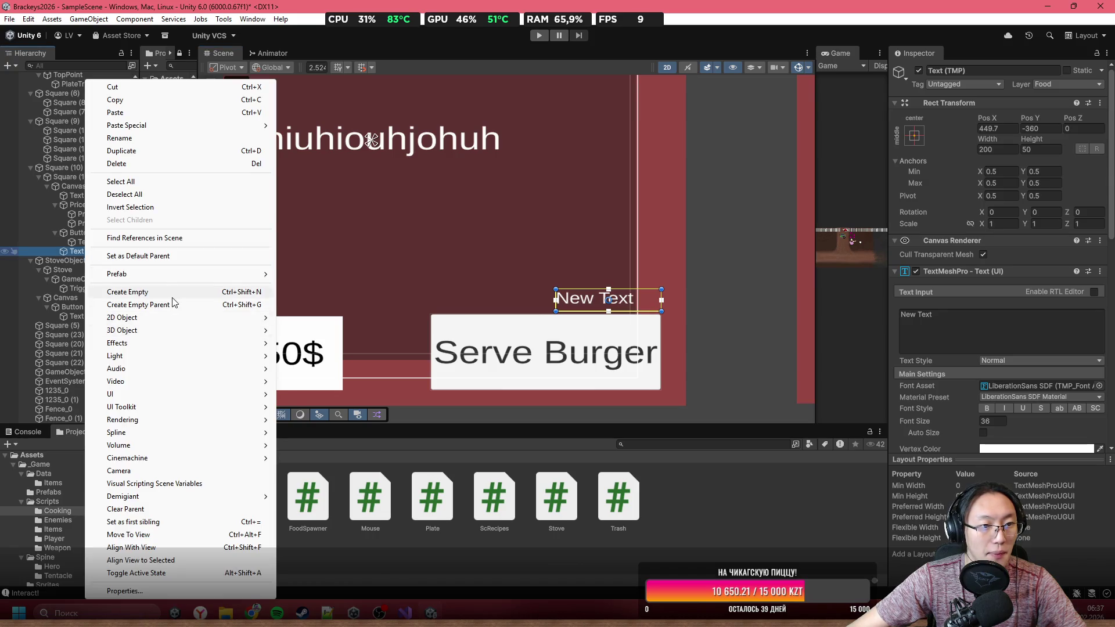
Step: Delete the empty child accidentally created under the text object
{"action": "left_click", "coordinate": [172, 296]}
{"action": "left_click", "coordinate": [76, 254]}
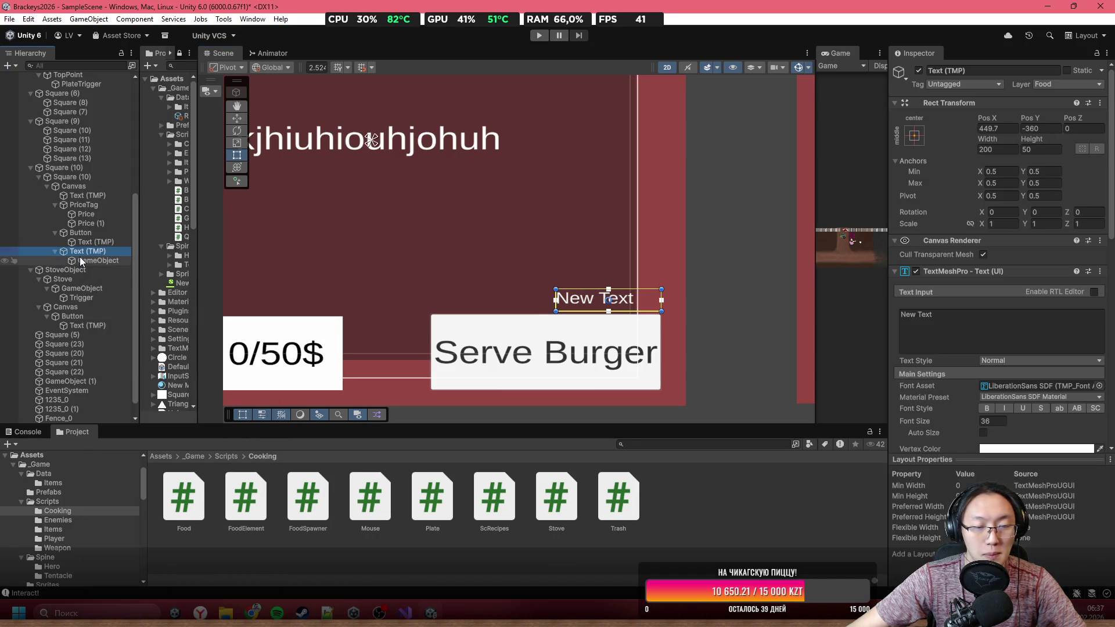
{"action": "left_click", "coordinate": [86, 261]}
{"action": "right_click", "coordinate": [88, 252]}
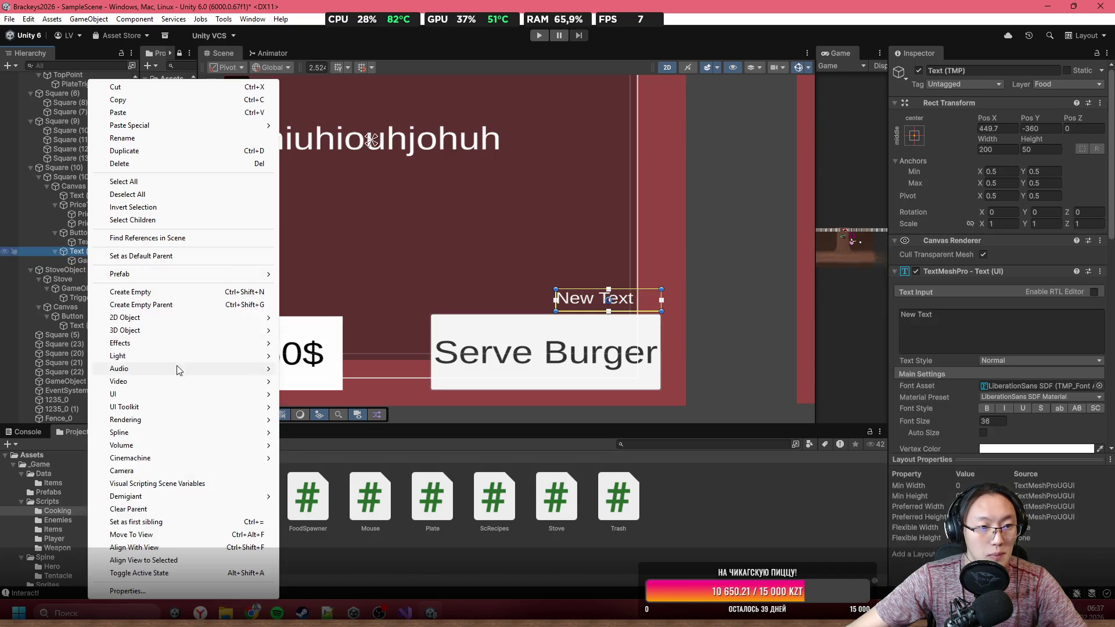
{"action": "left_click", "coordinate": [86, 260]}
{"action": "left_click", "coordinate": [86, 261]}
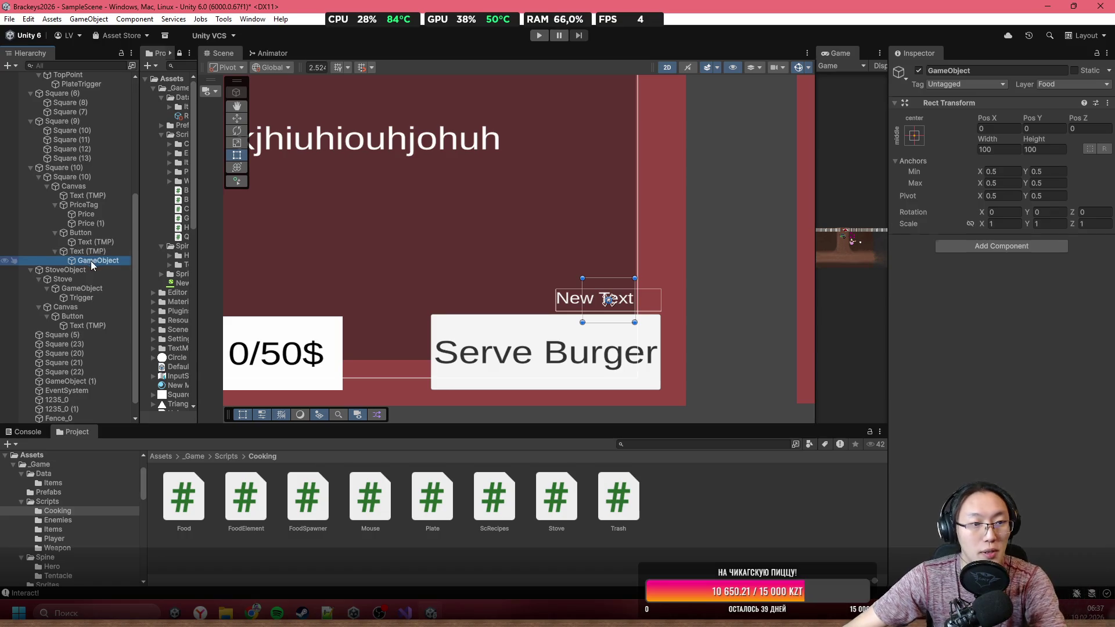
{"action": "key", "text": "Delete"}
Step: Wrap the text in a new empty parent named FloatingNumbers
{"action": "right_click", "coordinate": [84, 251]}
{"action": "left_click", "coordinate": [145, 305]}
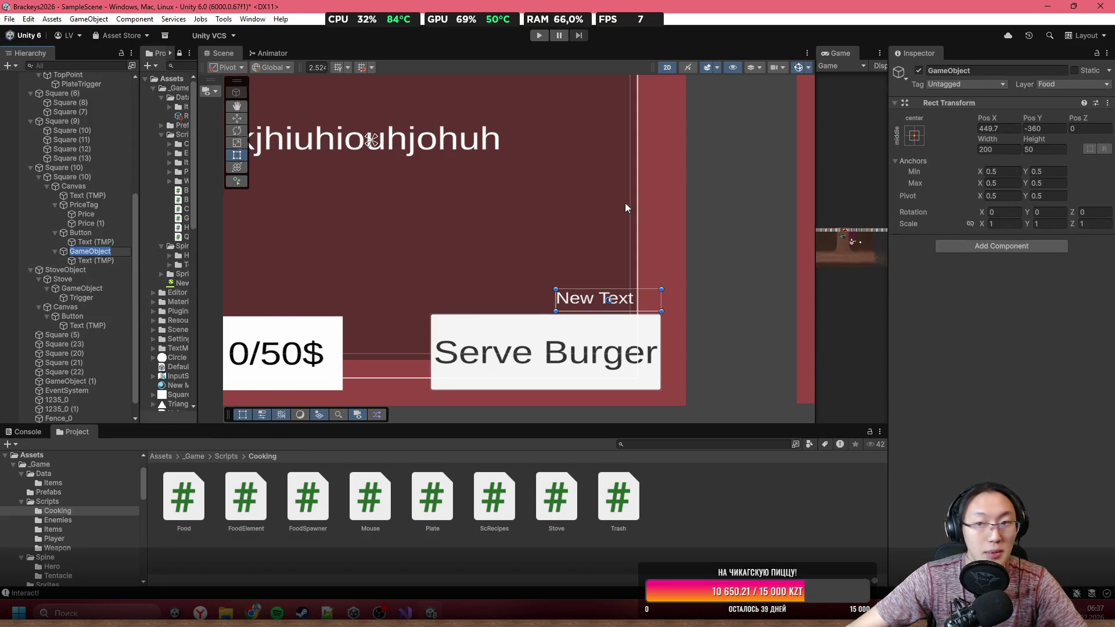
{"action": "left_click", "coordinate": [1044, 70]}
{"action": "type", "text": "Floating"}
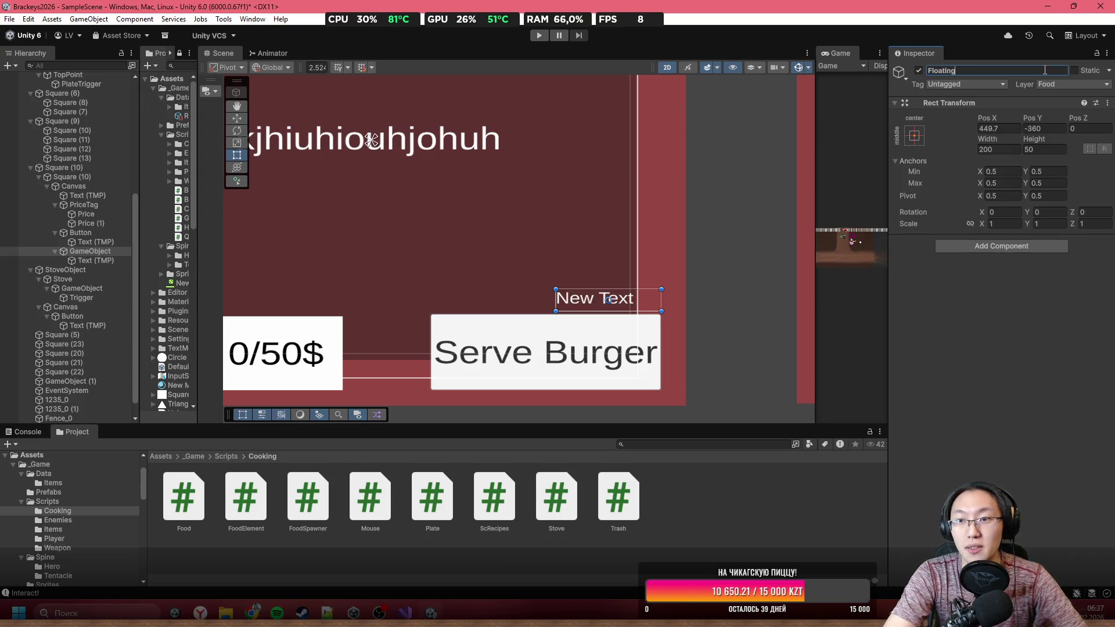
{"action": "type", "text": "Numbers"}
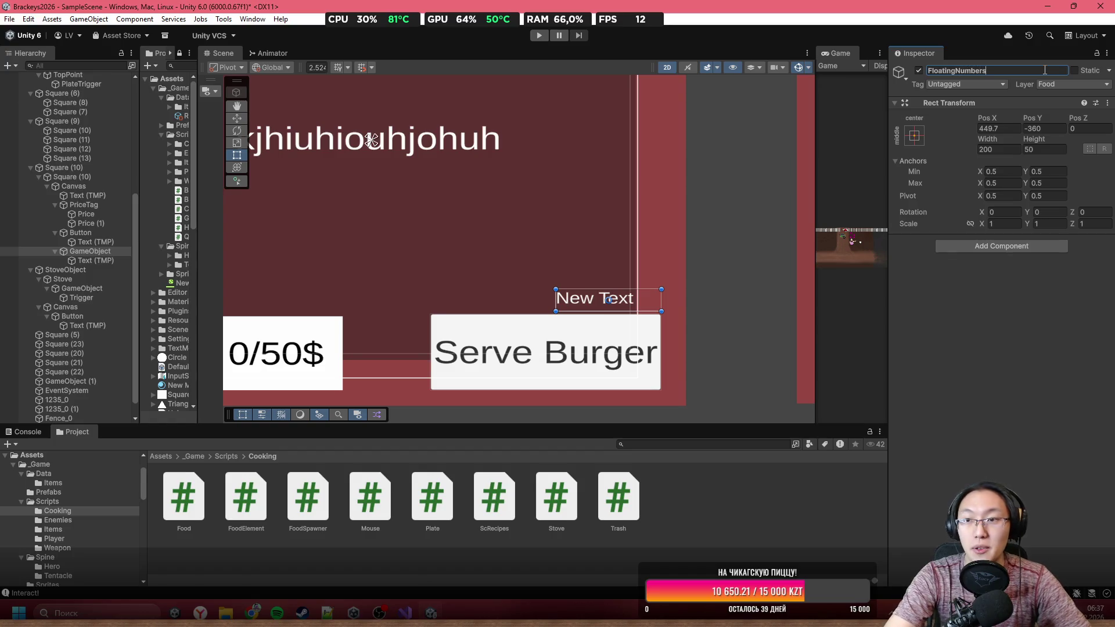
{"action": "key", "text": "Return"}
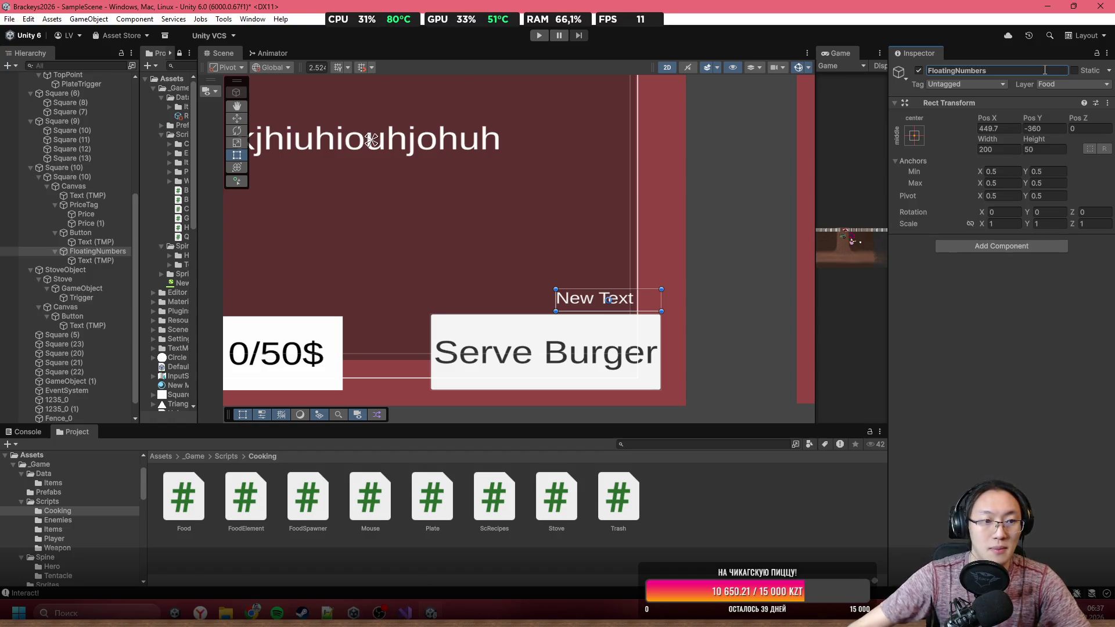
Step: Add an empty child named TargetPoint under FloatingNumbers
{"action": "right_click", "coordinate": [109, 252]}
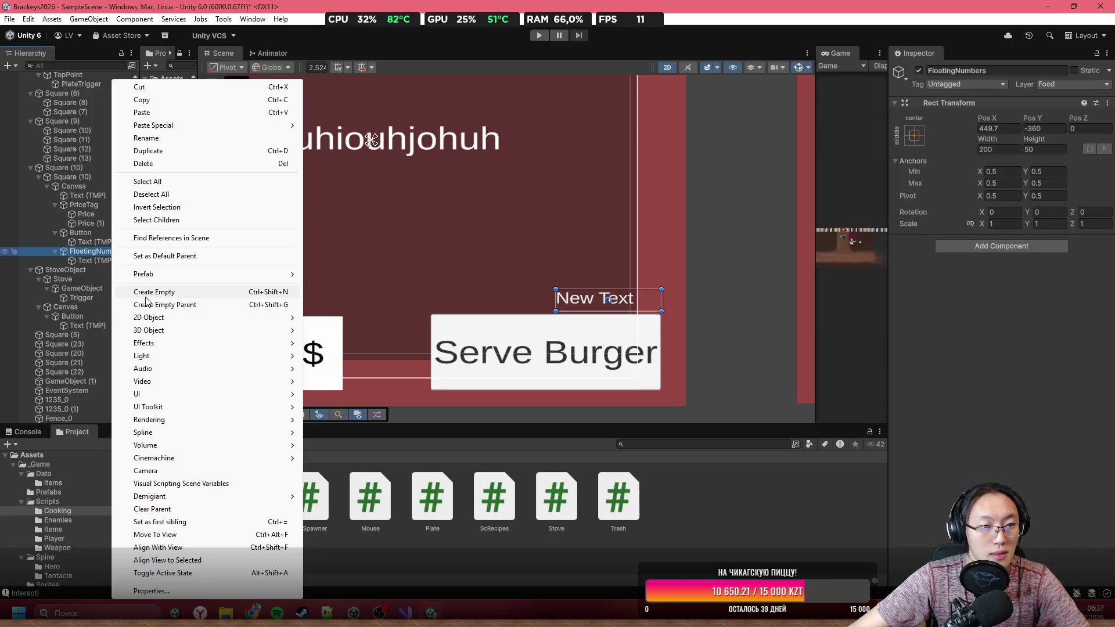
{"action": "left_click", "coordinate": [154, 292]}
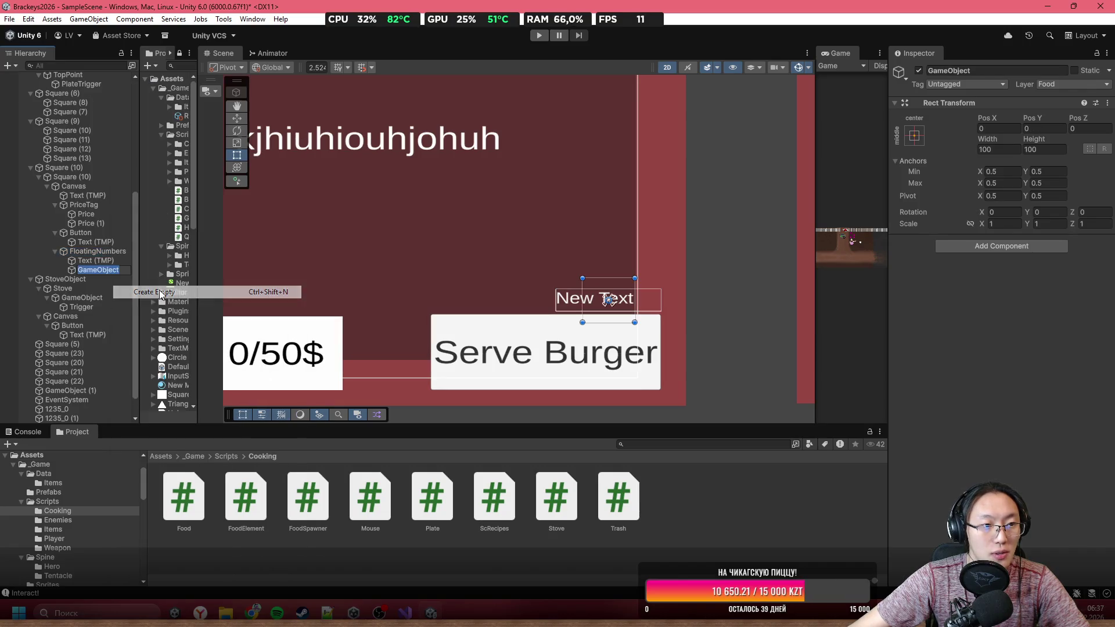
{"action": "left_click", "coordinate": [972, 70]}
{"action": "type", "text": "Dir"}
{"action": "key", "text": "BackSpace"}
{"action": "key", "text": "BackSpace"}
{"action": "key", "text": "BackSpace"}
{"action": "type", "text": "get"}
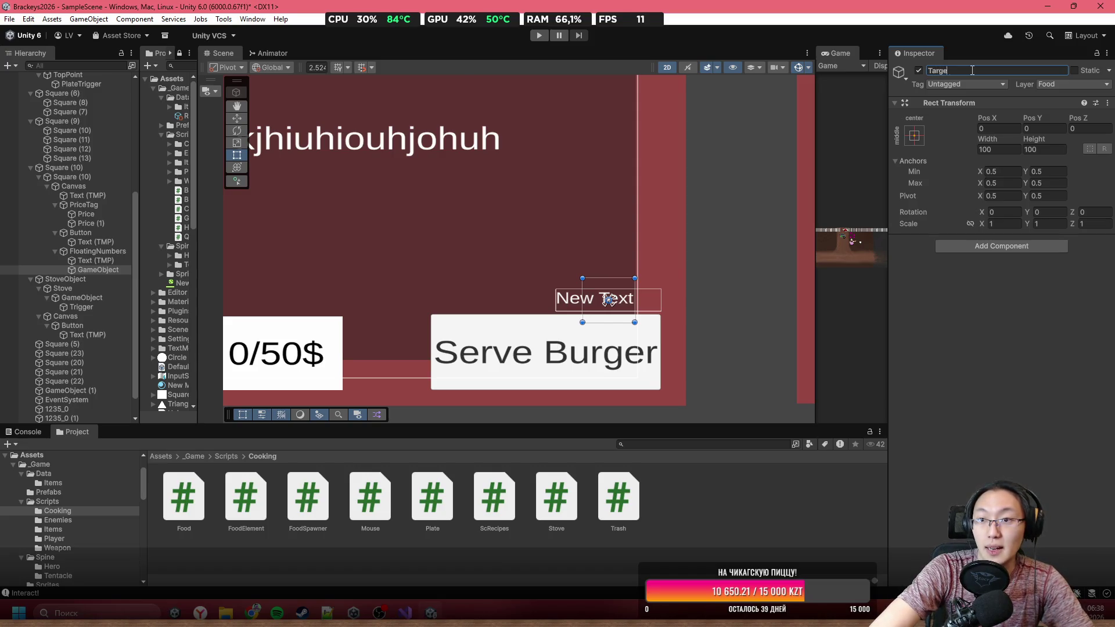
{"action": "type", "text": "Poin"}
{"action": "type", "text": "t"}
{"action": "key", "text": "Return"}
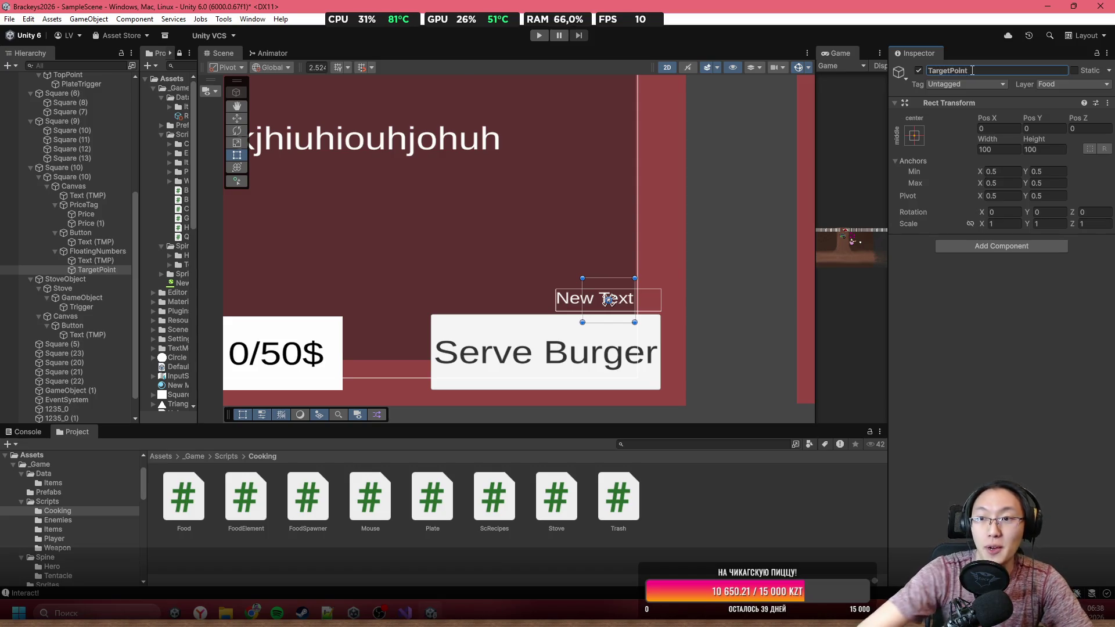
{"action": "left_click", "coordinate": [96, 261]}
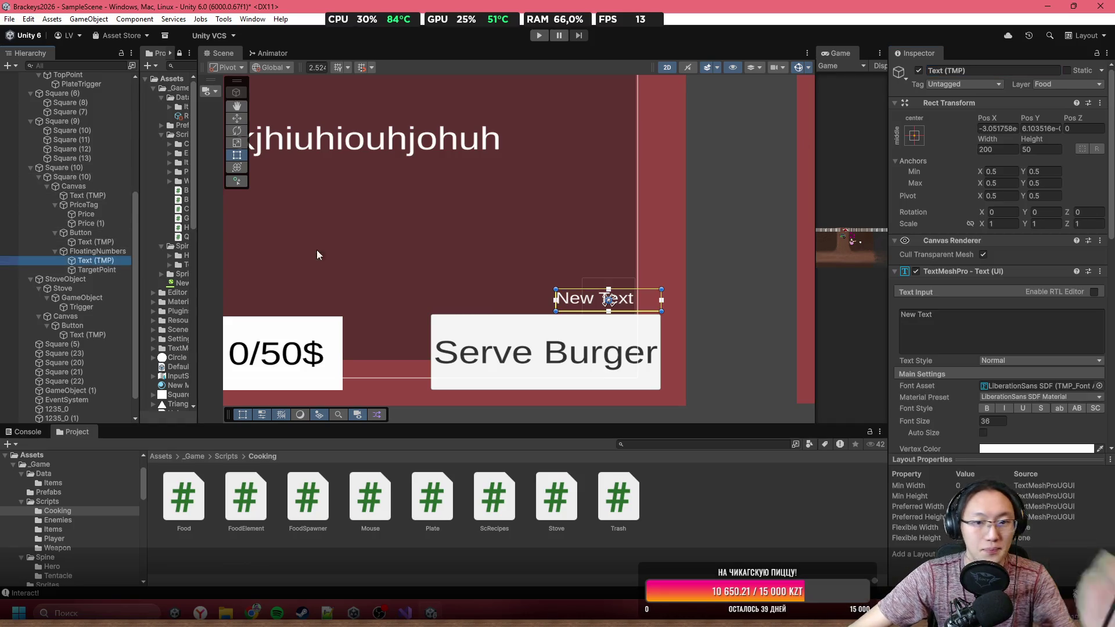
Step: Move TargetPoint up-right of the text, frame the Canvas, and switch to the Rect Tool
{"action": "left_click", "coordinate": [96, 269]}
{"action": "left_click_drag", "start_coordinate": [633, 312], "coordinate": [659, 249]}
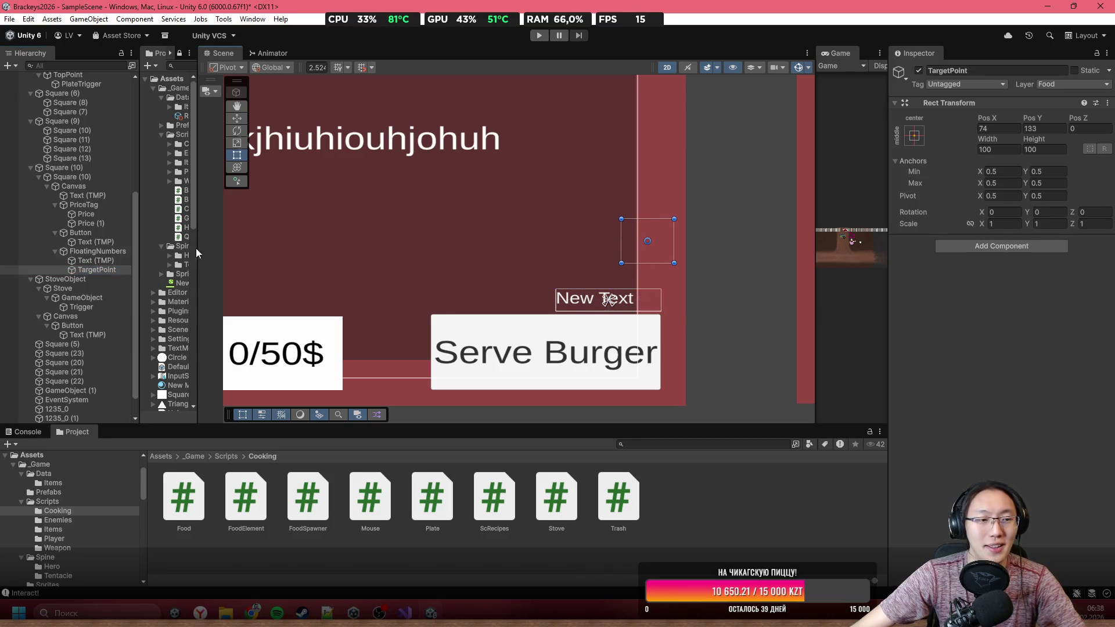
{"action": "left_click", "coordinate": [85, 186]}
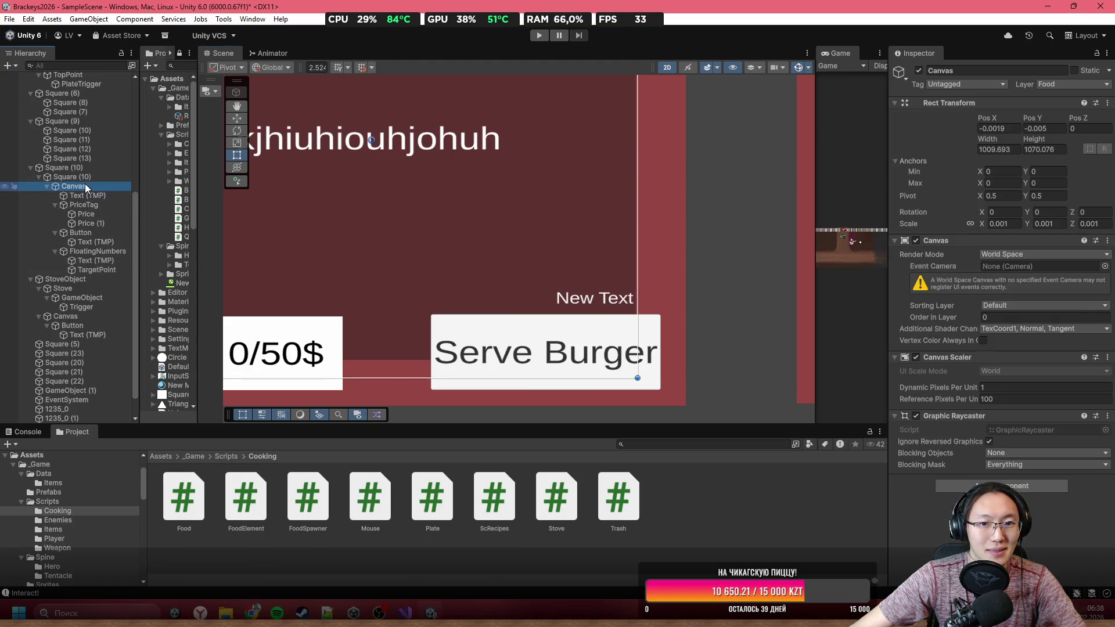
{"action": "key", "text": "f"}
{"action": "key", "text": "t"}
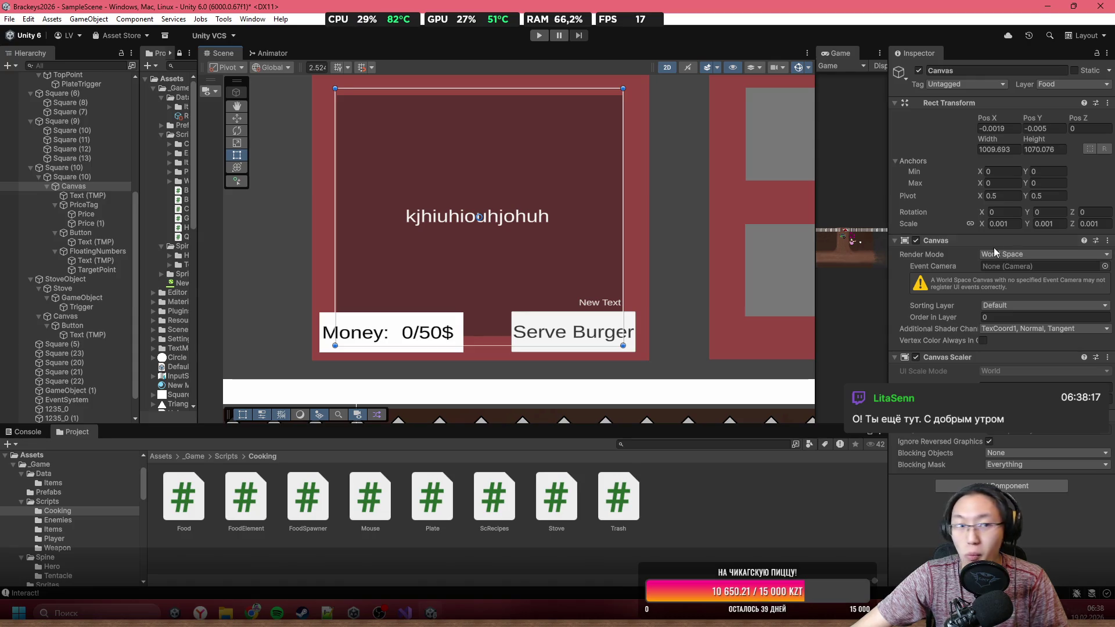
Step: Create an empty parent for Square (10) at -18.96, 11.81 and name it ShelfObject
{"action": "left_click", "coordinate": [81, 168]}
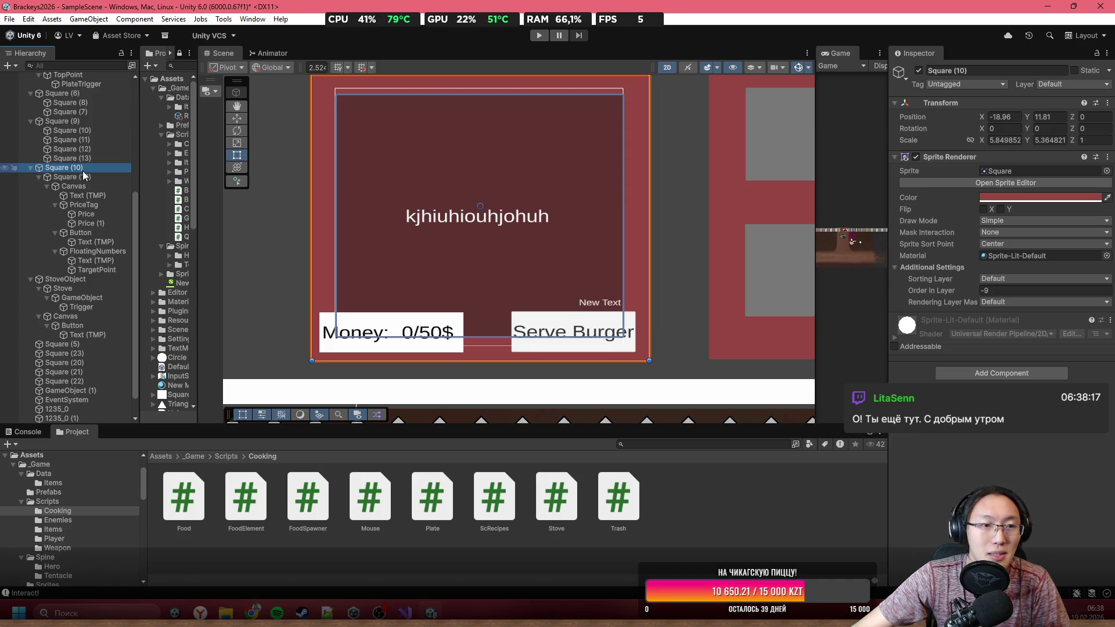
{"action": "right_click", "coordinate": [82, 171]}
{"action": "left_click", "coordinate": [163, 330]}
{"action": "left_click", "coordinate": [996, 70]}
{"action": "type", "text": "Shel"}
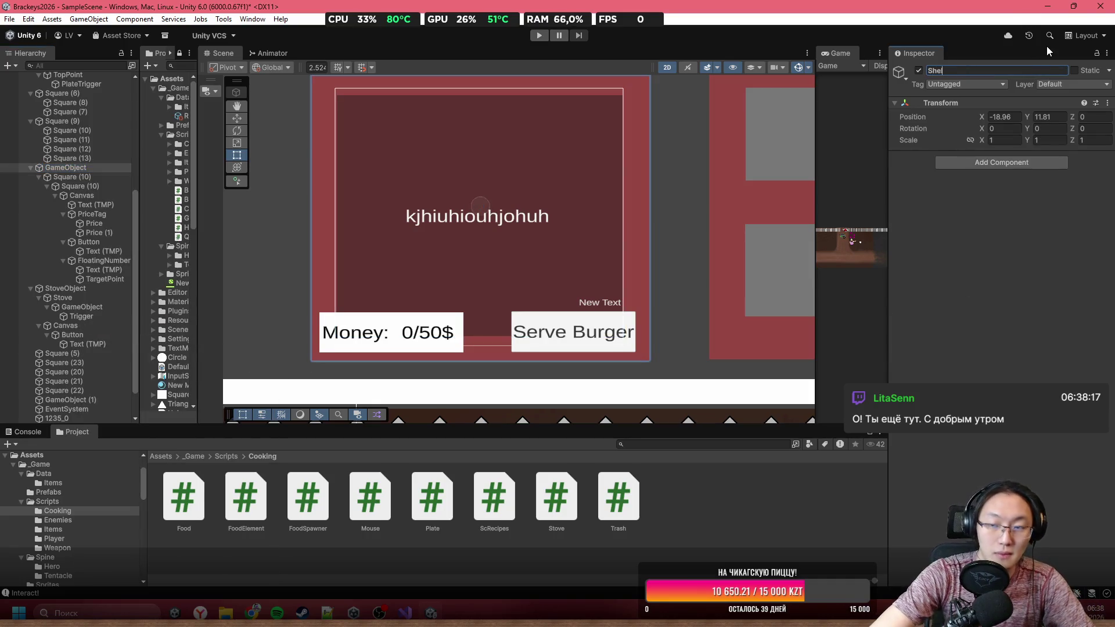
{"action": "type", "text": "fObject"}
{"action": "key", "text": "Return"}
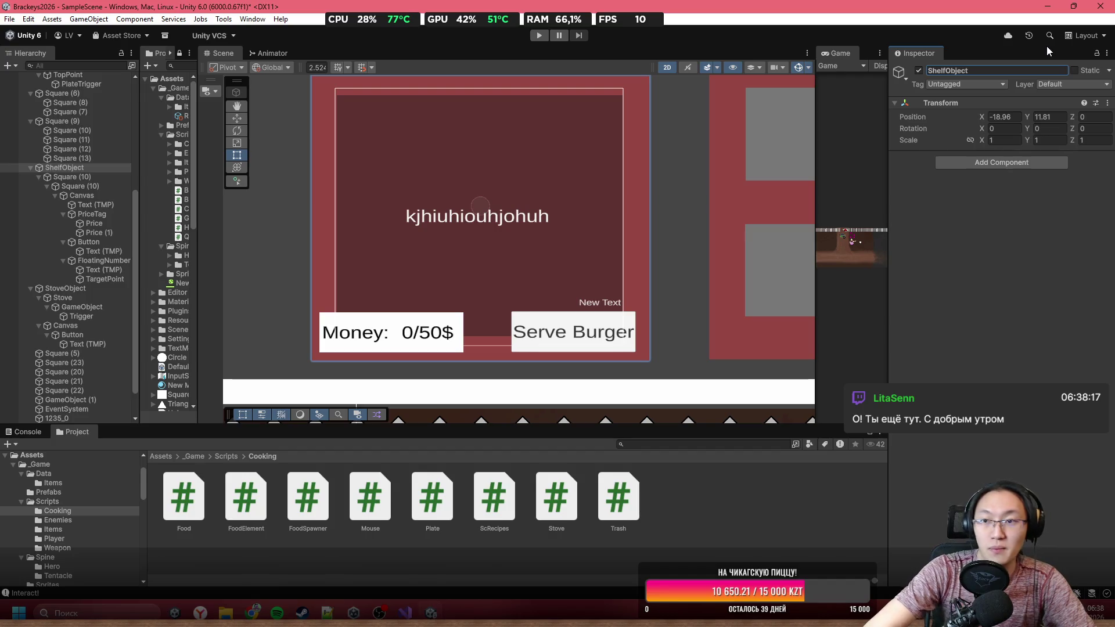
Step: Parent Canvas to ShelfObject, set X and Y scale 0.005, and shorten its height to 945.26
{"action": "left_click", "coordinate": [80, 195]}
{"action": "left_click_drag", "start_coordinate": [80, 195], "coordinate": [63, 167]}
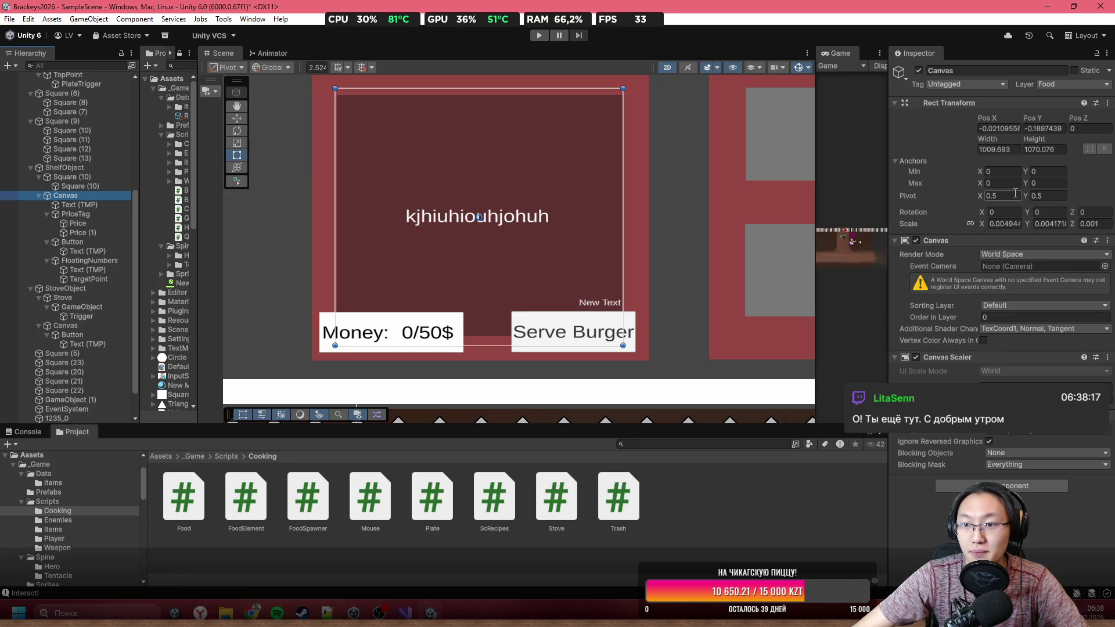
{"action": "left_click", "coordinate": [1008, 225]}
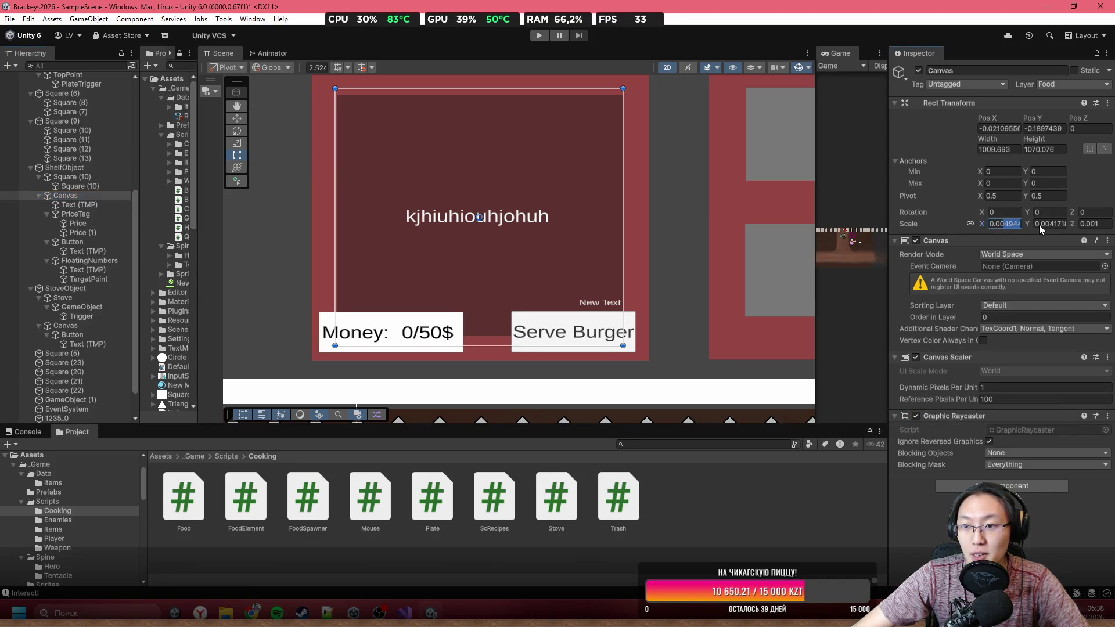
{"action": "type", "text": "5"}
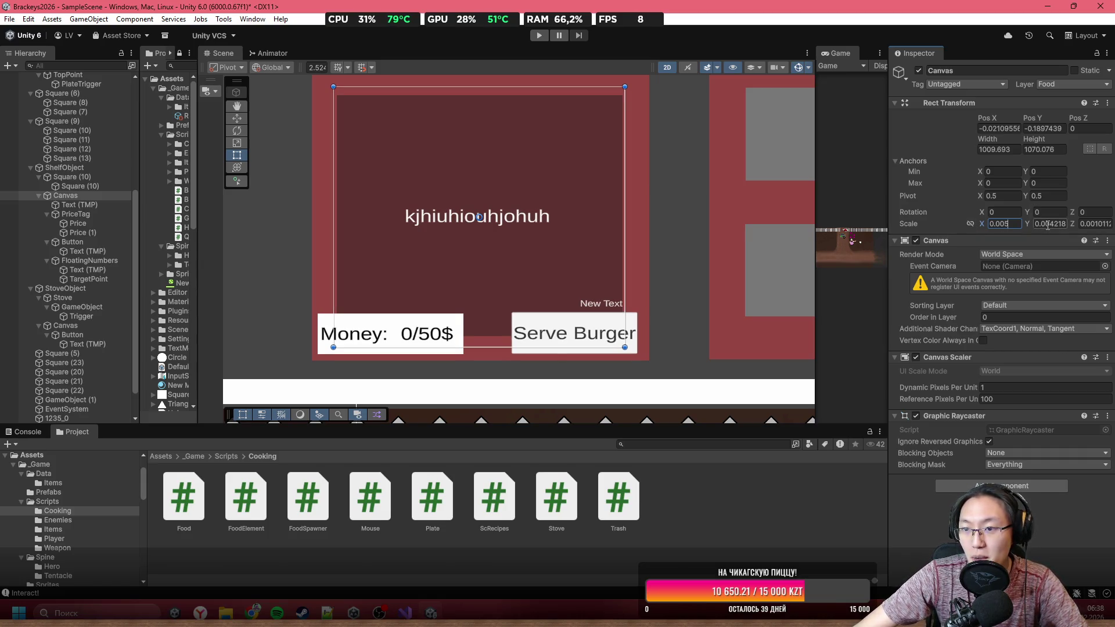
{"action": "left_click", "coordinate": [1047, 224]}
{"action": "type", "text": "0.005"}
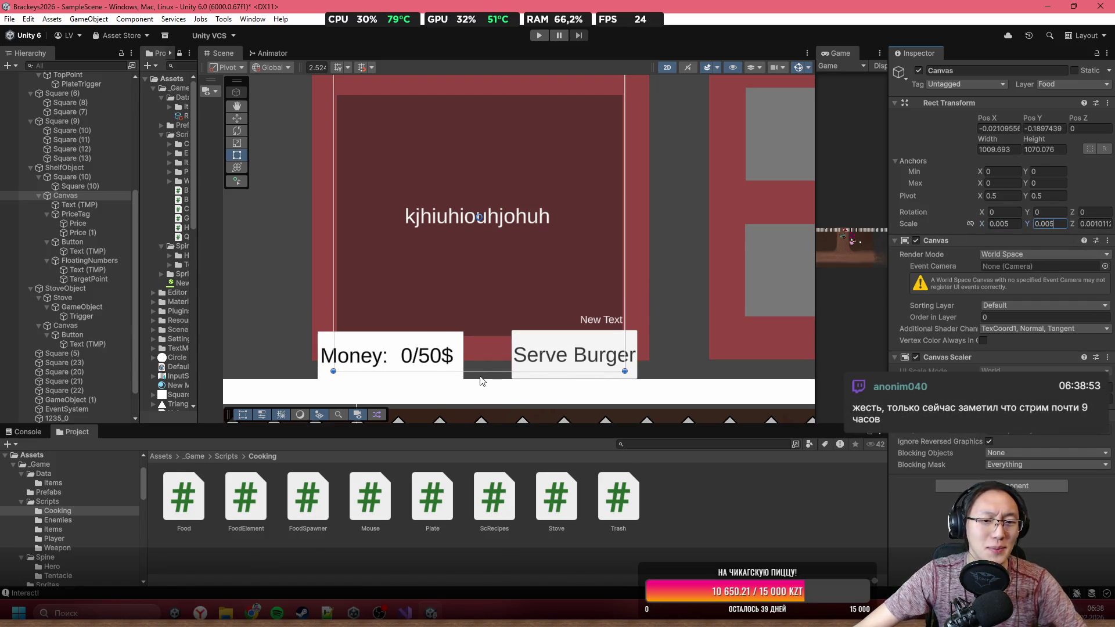
{"action": "left_click_drag", "start_coordinate": [480, 374], "coordinate": [491, 336]}
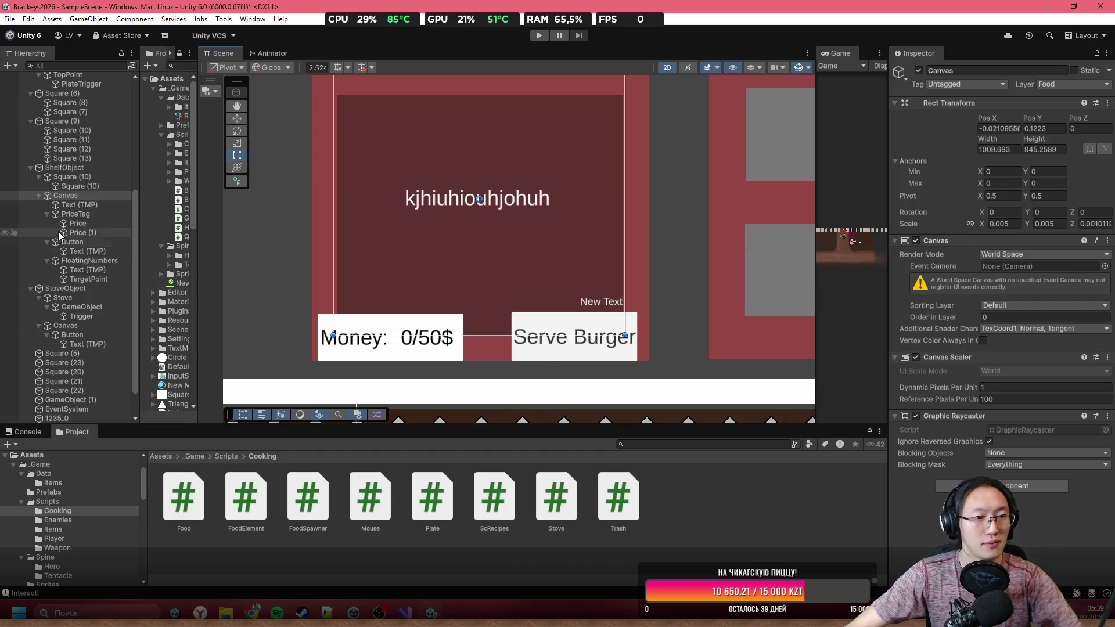
Step: Frame the New Text label and FloatingNumbers in the Scene view and reselect the text
{"action": "scroll", "coordinate": [522, 238], "scroll_direction": "up", "scroll_amount": 1}
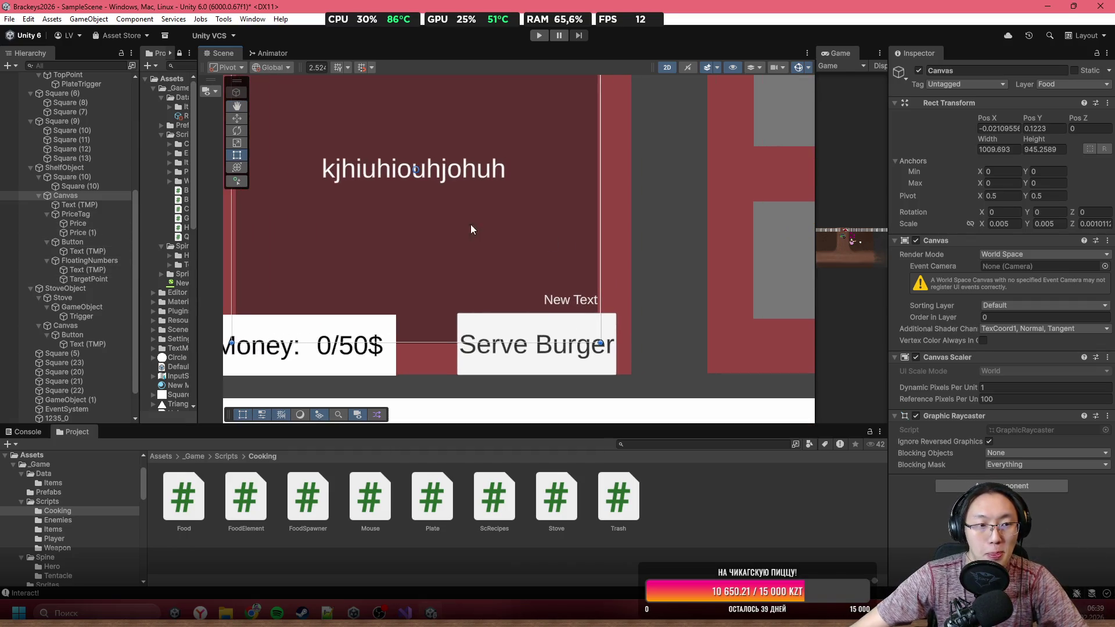
{"action": "left_click", "coordinate": [57, 270]}
{"action": "key", "text": "f"}
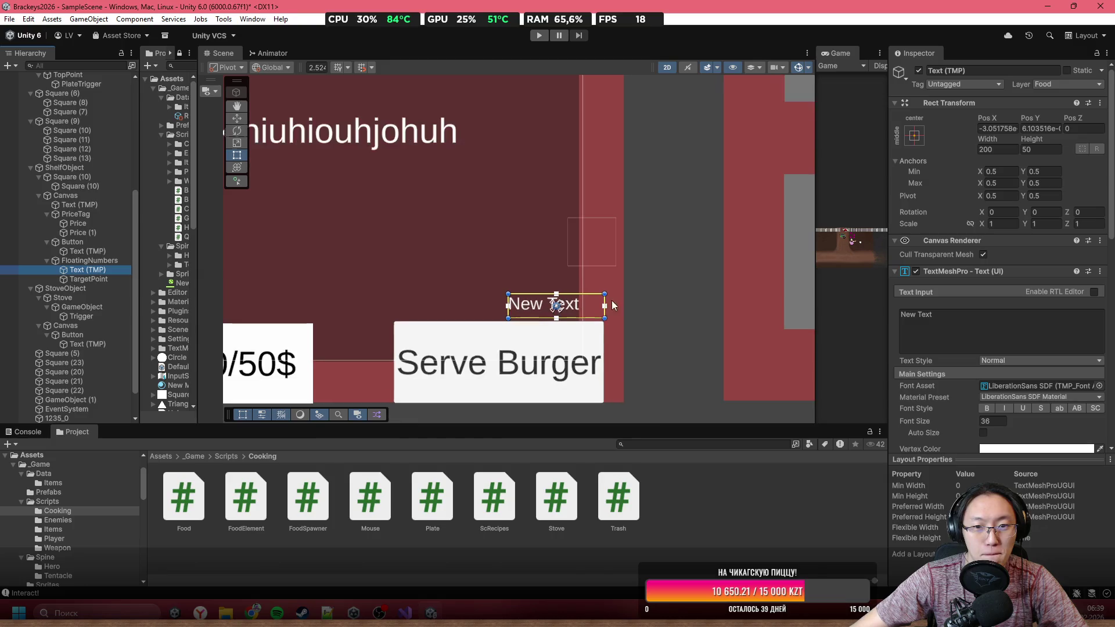
{"action": "left_click", "coordinate": [78, 262]}
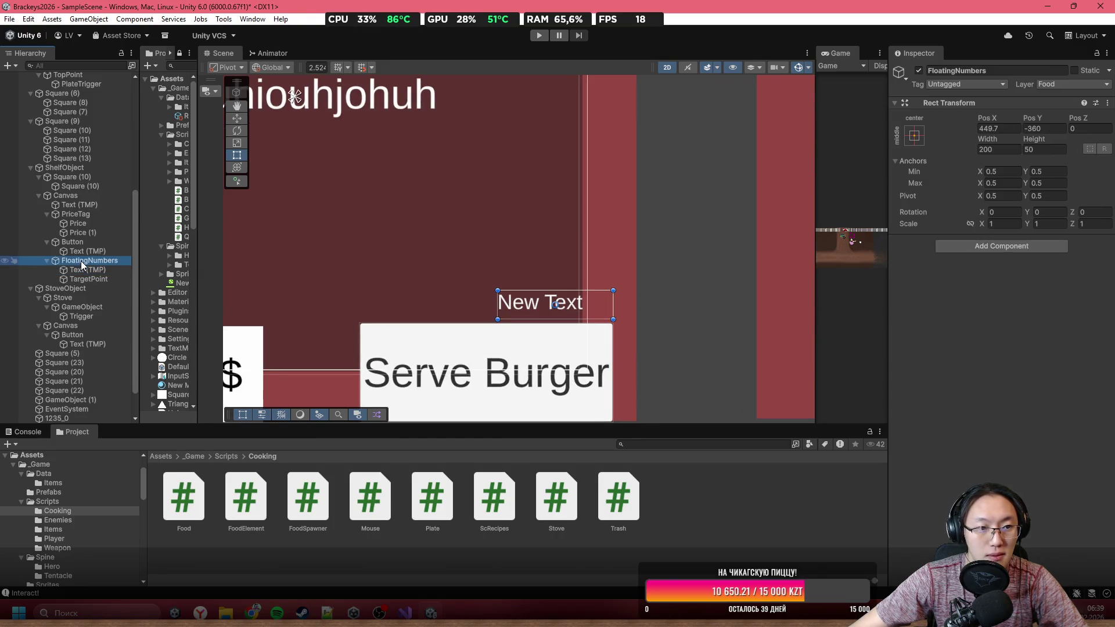
{"action": "key", "text": "f"}
{"action": "scroll", "coordinate": [566, 258], "scroll_direction": "down", "scroll_amount": 4}
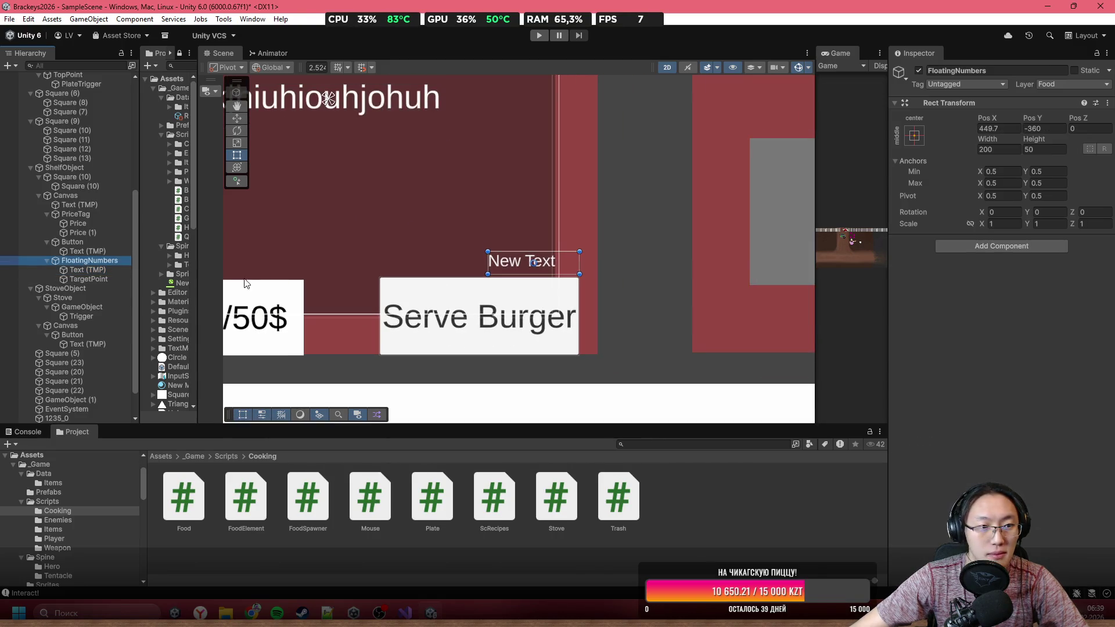
{"action": "left_click", "coordinate": [109, 268]}
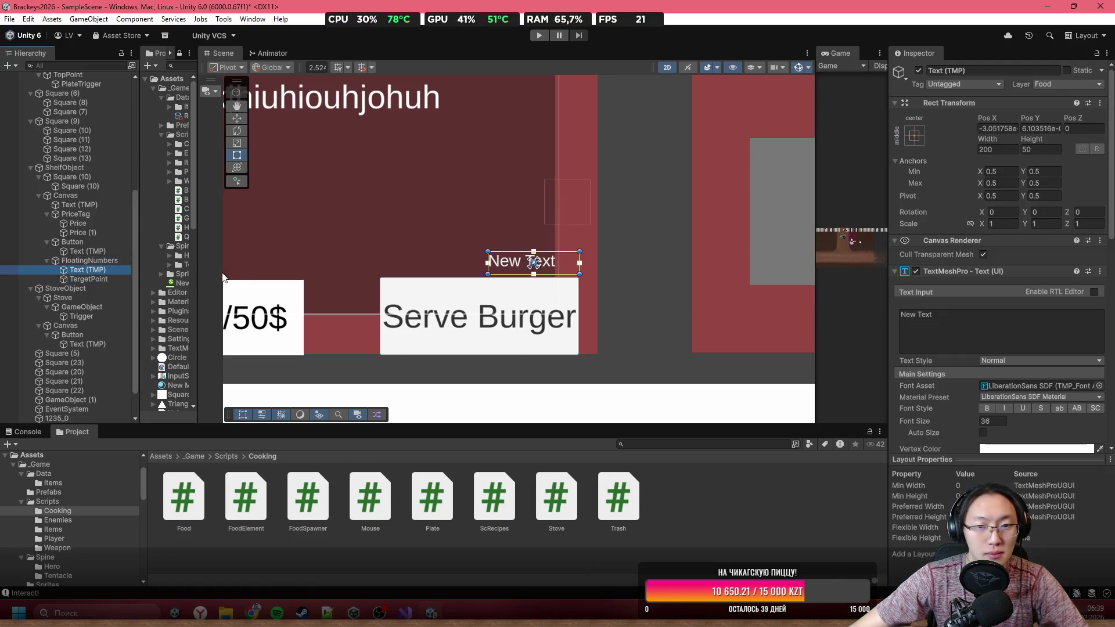
Step: Scroll the text's Inspector down to the TextMeshPro alignment options
{"action": "scroll", "coordinate": [639, 251], "scroll_direction": "up", "scroll_amount": 2}
{"action": "left_click", "coordinate": [929, 328]}
{"action": "scroll", "coordinate": [987, 399], "scroll_direction": "down", "scroll_amount": 2}
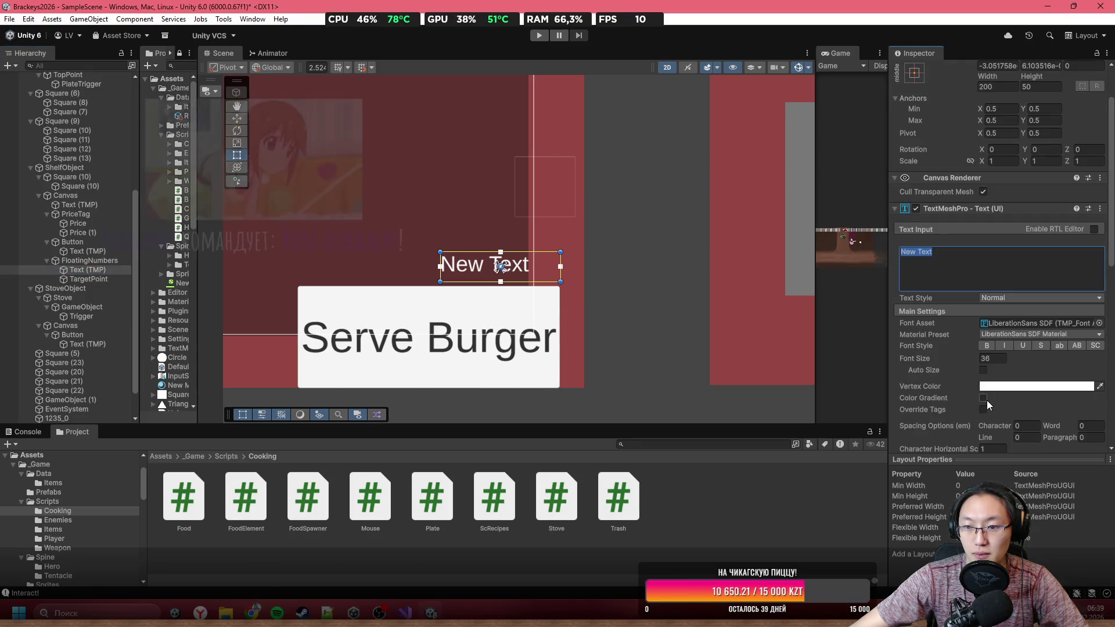
{"action": "scroll", "coordinate": [987, 400], "scroll_direction": "down", "scroll_amount": 3}
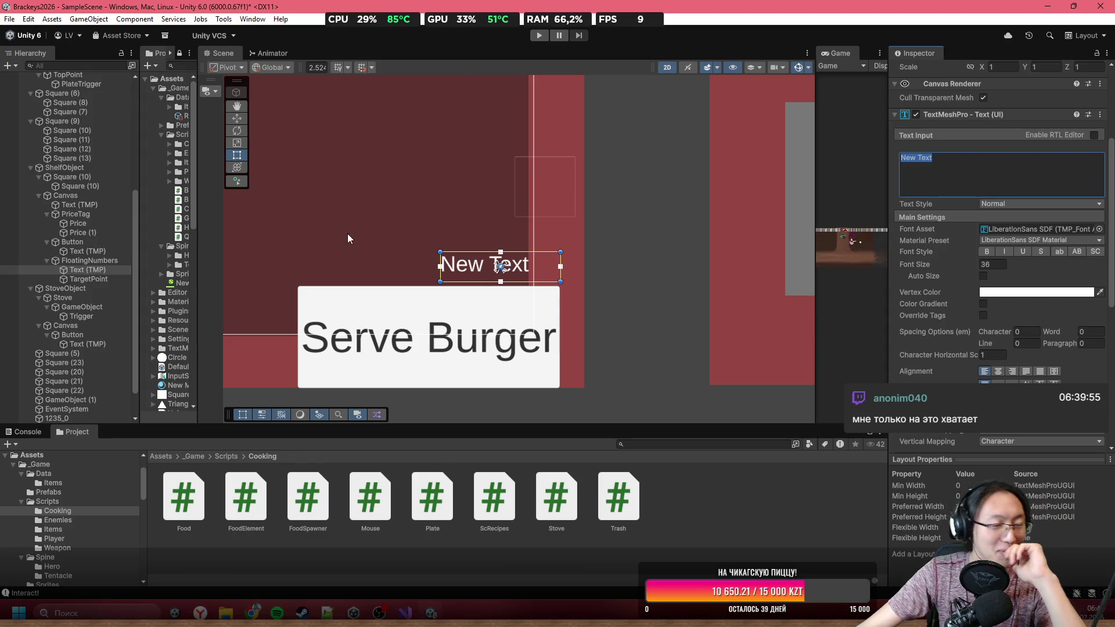
{"action": "left_click", "coordinate": [985, 169]}
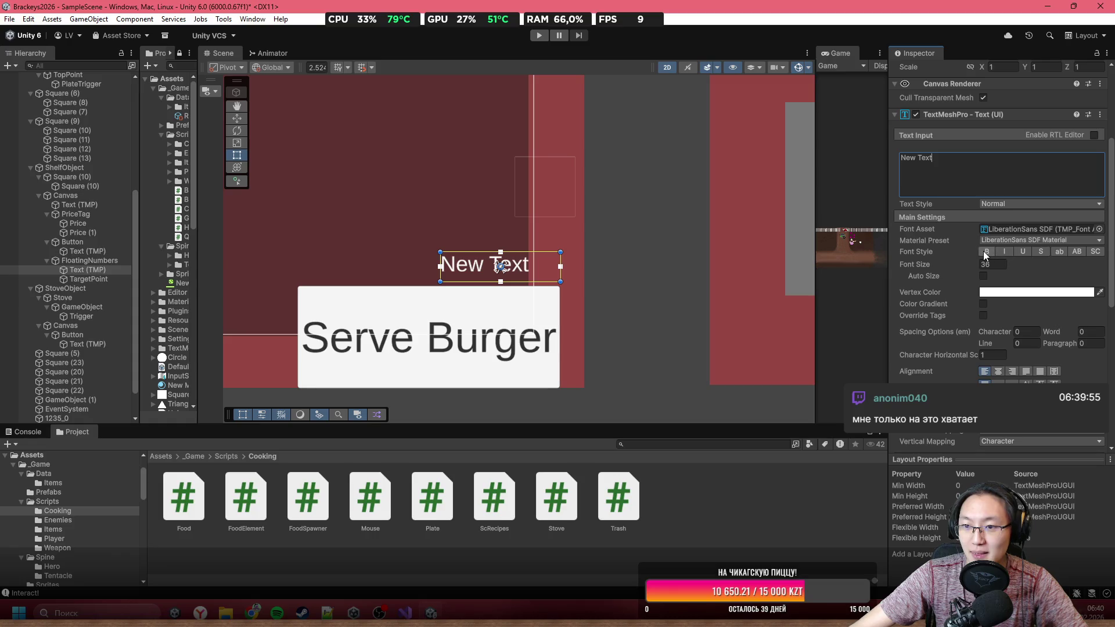
Step: Set the FloatingNumbers text alignment to Center and Middle
{"action": "scroll", "coordinate": [1020, 303], "scroll_direction": "down", "scroll_amount": 3}
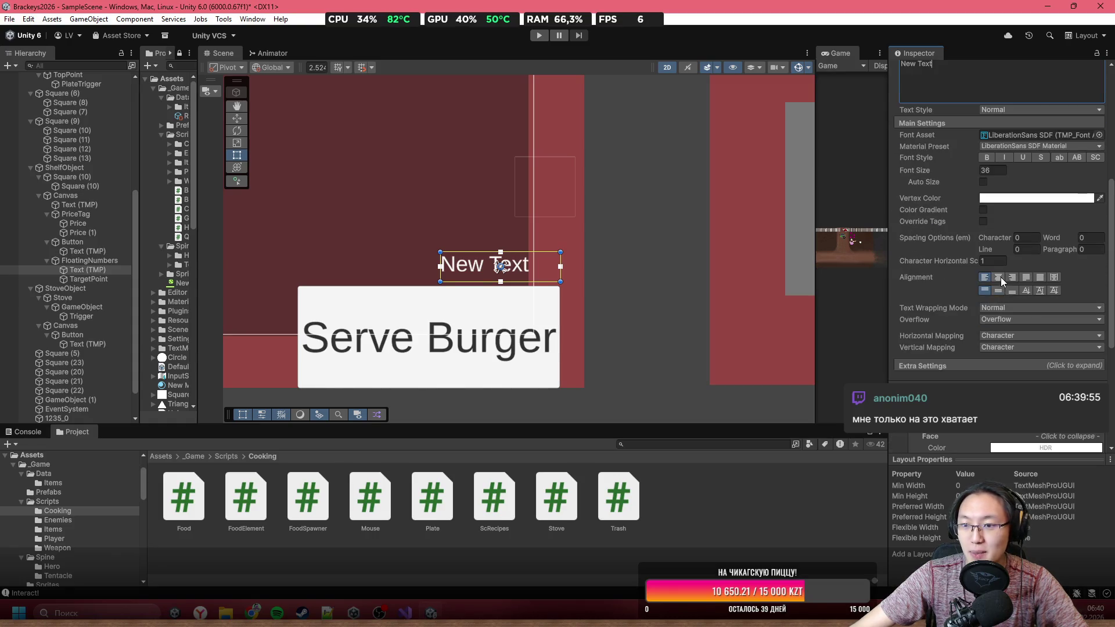
{"action": "left_click", "coordinate": [999, 277]}
{"action": "left_click", "coordinate": [998, 291]}
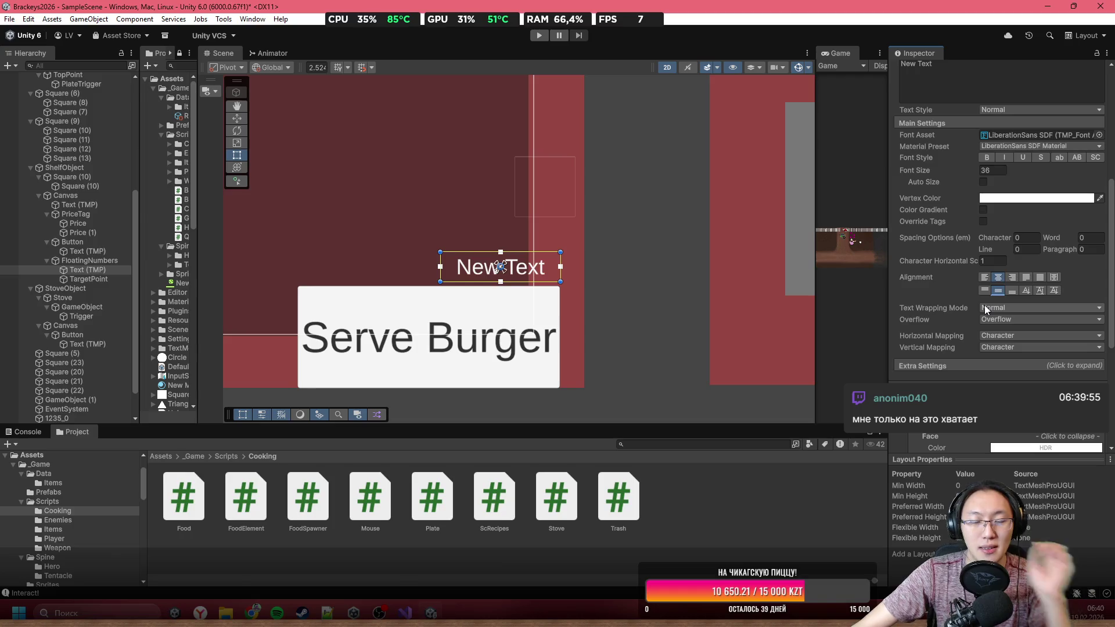
Step: Replace the label's 'New Text' with +10
{"action": "scroll", "coordinate": [999, 152], "scroll_direction": "up", "scroll_amount": 8}
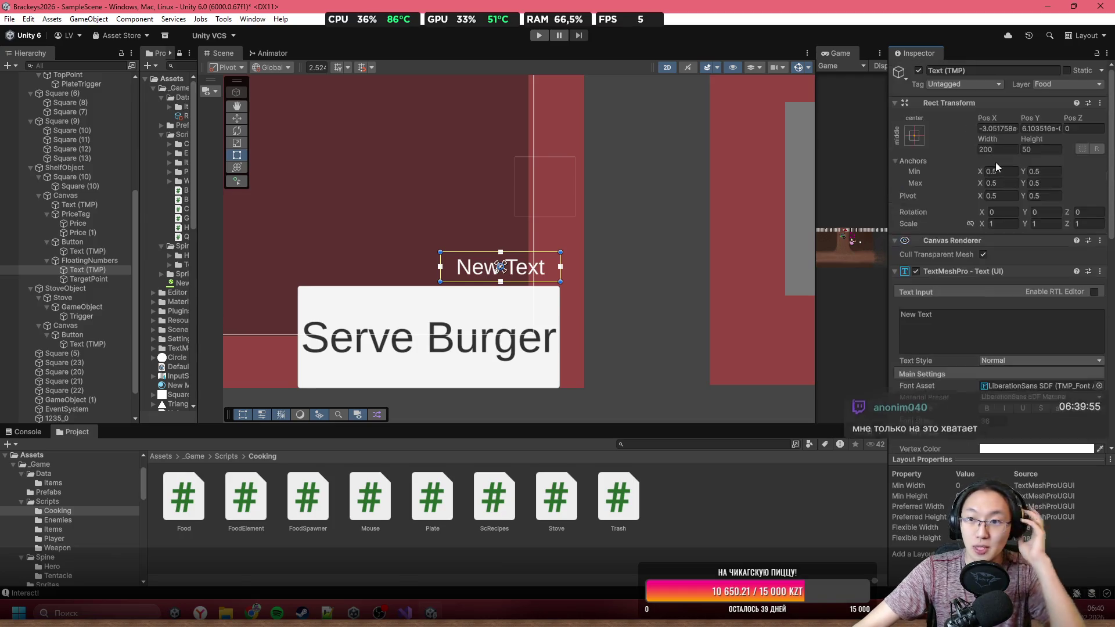
{"action": "left_click", "coordinate": [981, 317]}
{"action": "type", "text": "=10"}
{"action": "key", "text": "BackSpace"}
{"action": "key", "text": "BackSpace"}
{"action": "key", "text": "BackSpace"}
{"action": "type", "text": "10"}
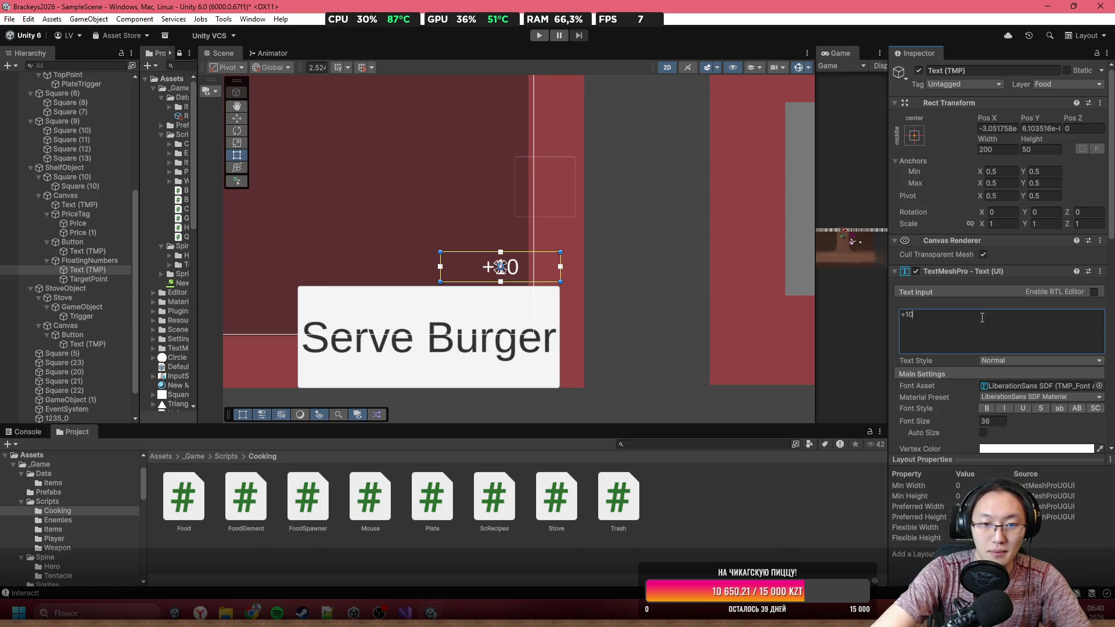
Step: Make the +10 text box taller by raising its top edge
{"action": "scroll", "coordinate": [494, 264], "scroll_direction": "down", "scroll_amount": 2}
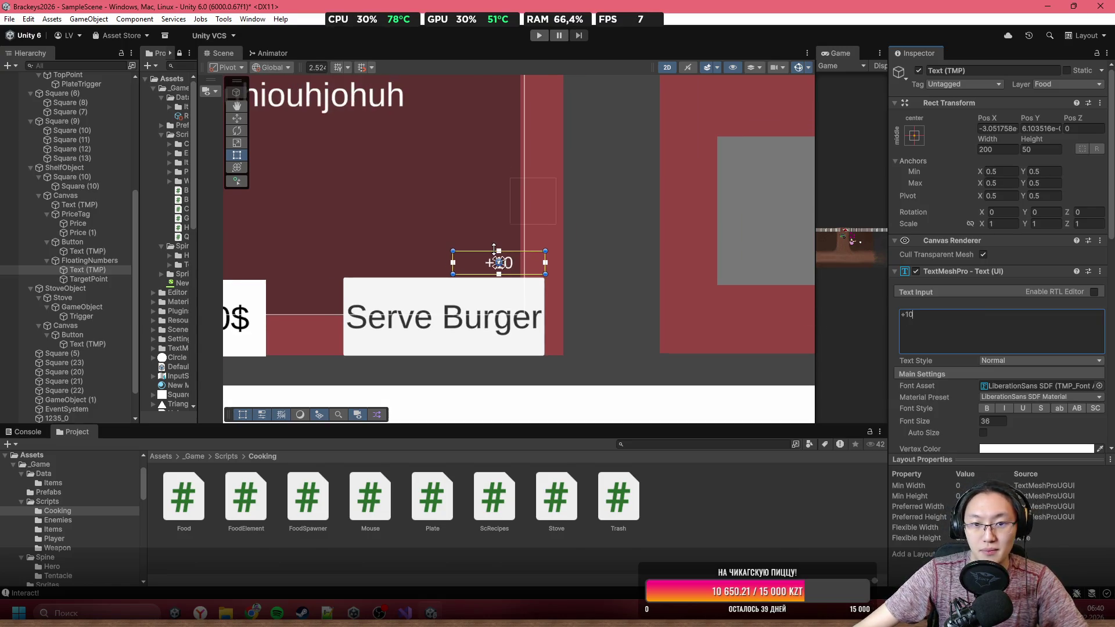
{"action": "scroll", "coordinate": [522, 267], "scroll_direction": "up", "scroll_amount": 4}
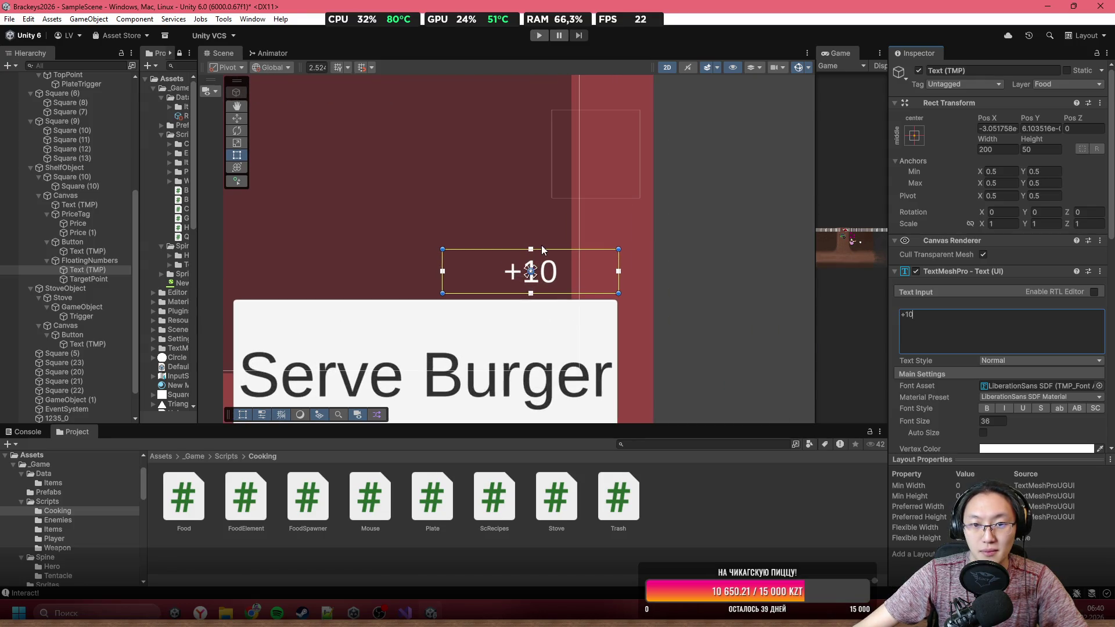
{"action": "mouse_move", "coordinate": [541, 249]}
{"action": "left_mouse_down"}
{"action": "mouse_move", "coordinate": [541, 237]}
{"action": "mouse_move", "coordinate": [569, 269]}
{"action": "left_mouse_up"}
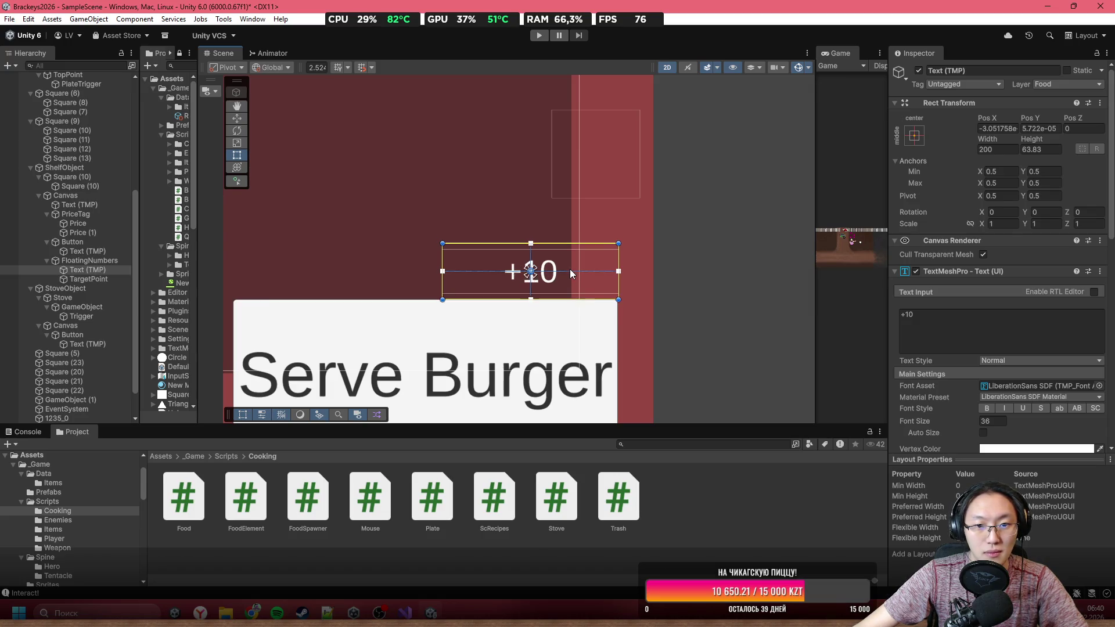
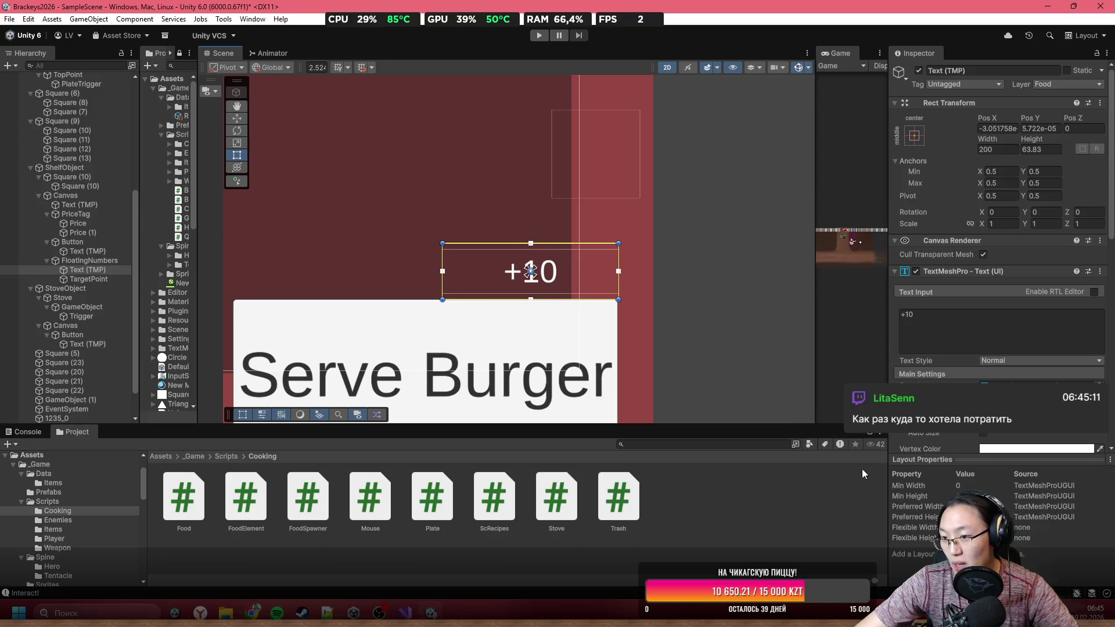
Step: Select the +10 text object under FloatingNumbers in the Hierarchy
{"action": "scroll", "coordinate": [562, 329], "scroll_direction": "down", "scroll_amount": 4}
{"action": "scroll", "coordinate": [541, 316], "scroll_direction": "up", "scroll_amount": 5}
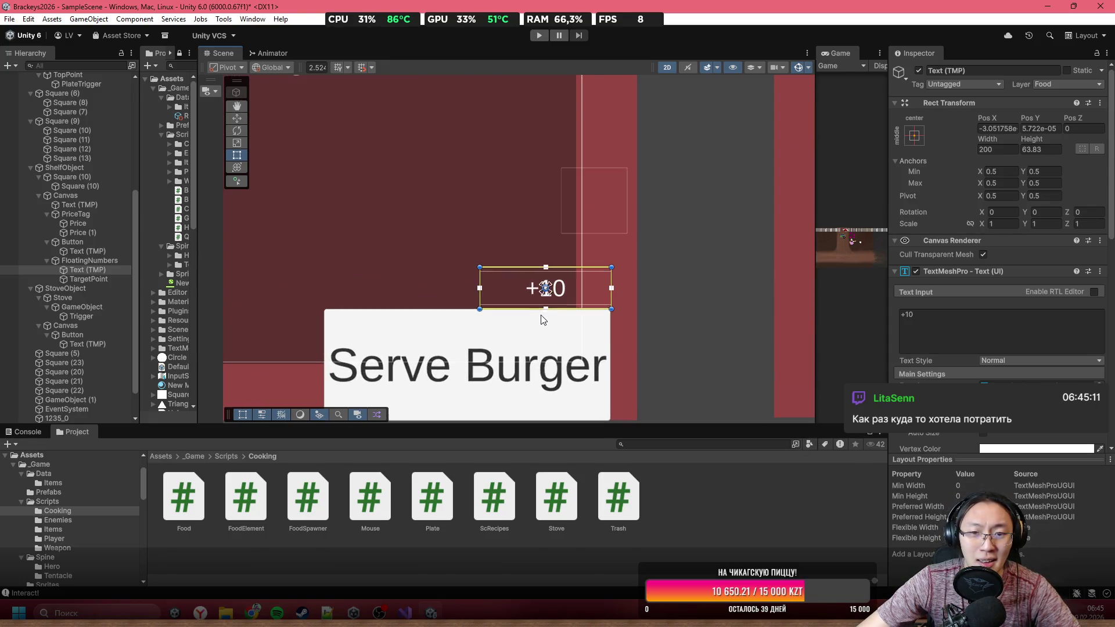
{"action": "scroll", "coordinate": [541, 314], "scroll_direction": "up", "scroll_amount": 2}
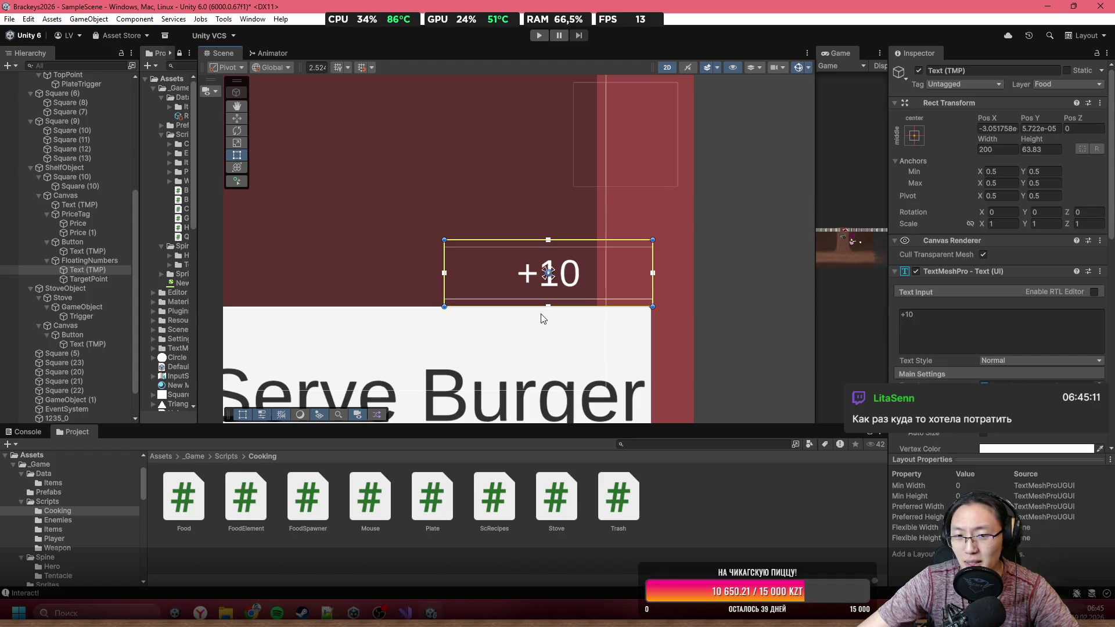
{"action": "scroll", "coordinate": [541, 317], "scroll_direction": "up", "scroll_amount": 1}
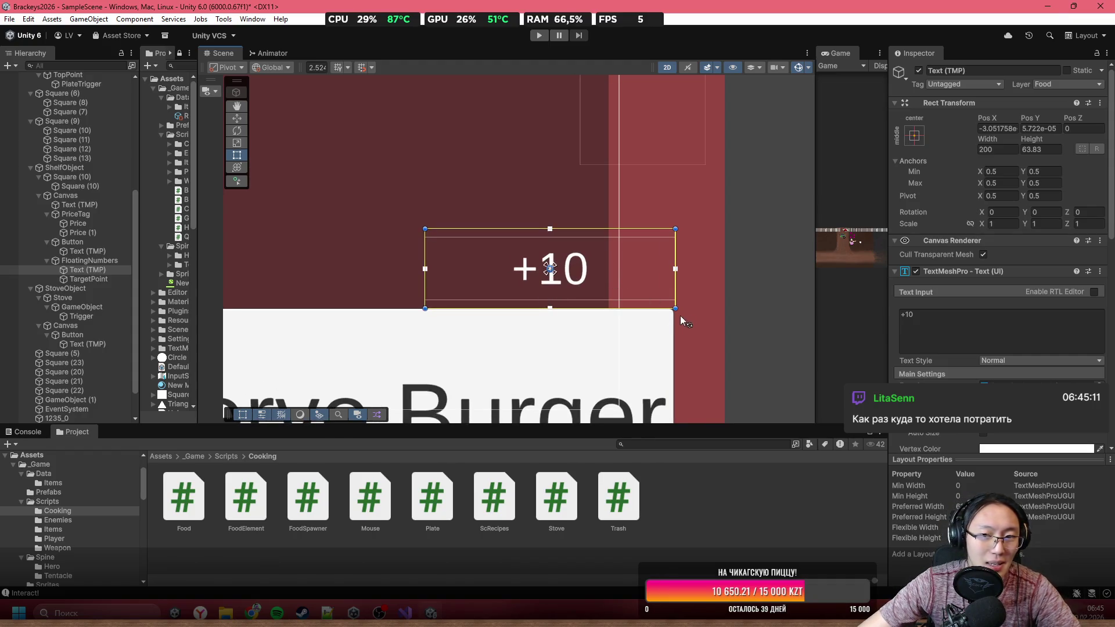
{"action": "scroll", "coordinate": [568, 291], "scroll_direction": "up", "scroll_amount": 3}
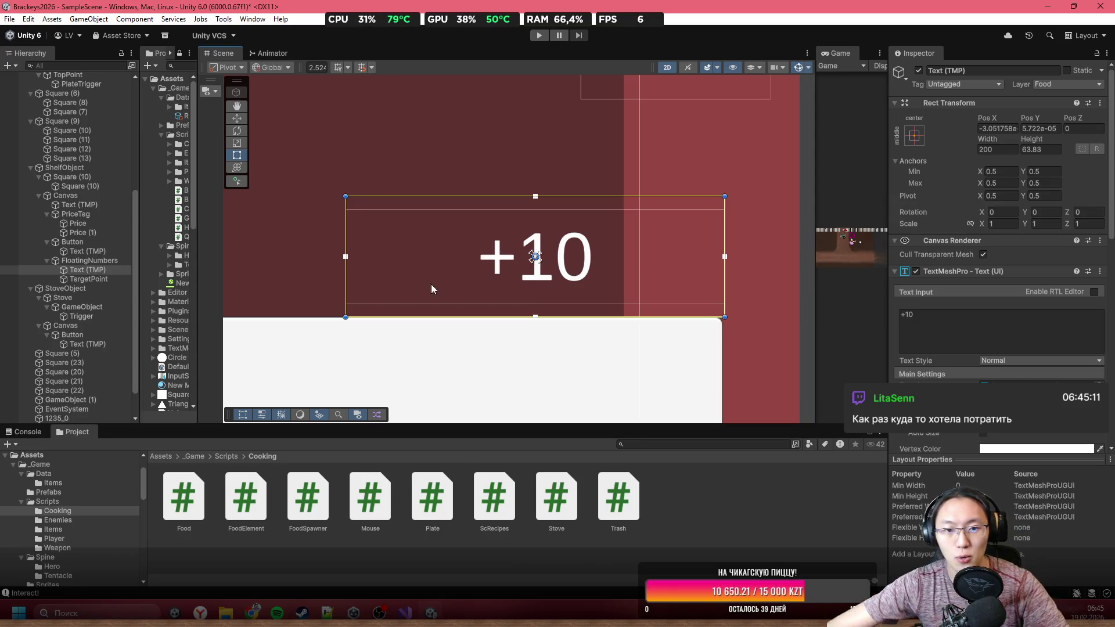
{"action": "scroll", "coordinate": [481, 313], "scroll_direction": "down", "scroll_amount": 3}
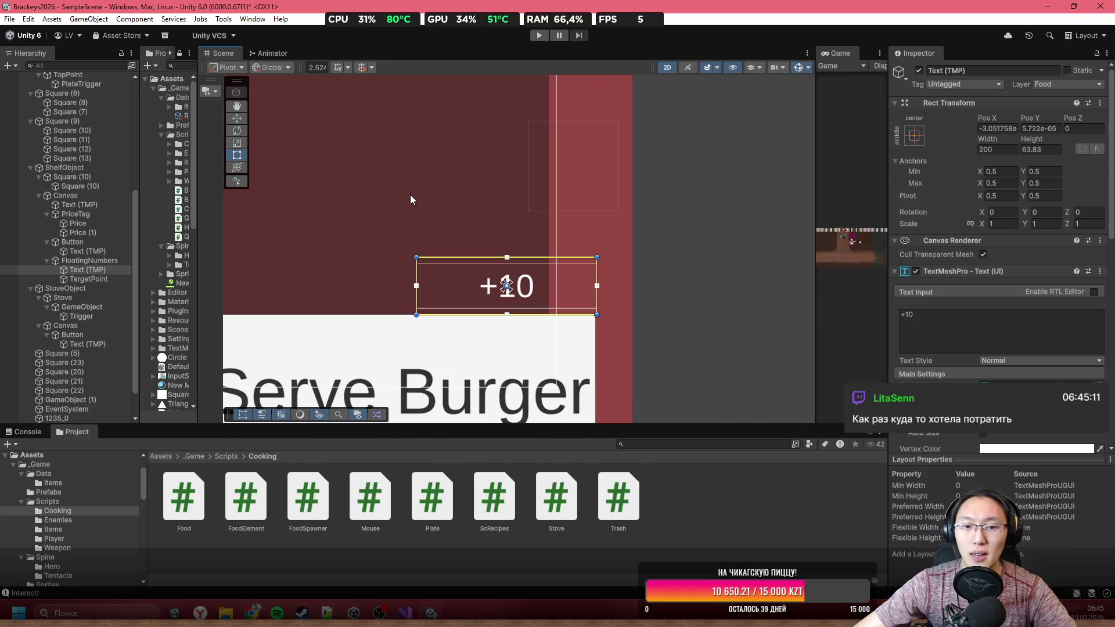
{"action": "scroll", "coordinate": [511, 242], "scroll_direction": "down", "scroll_amount": 2}
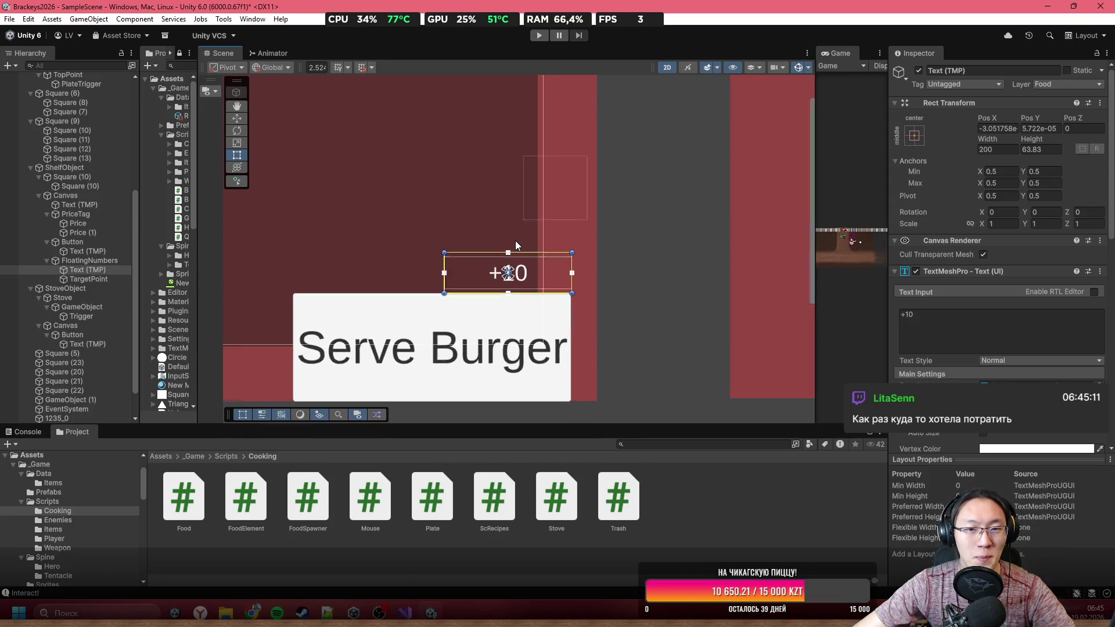
{"action": "scroll", "coordinate": [513, 241], "scroll_direction": "up", "scroll_amount": 2}
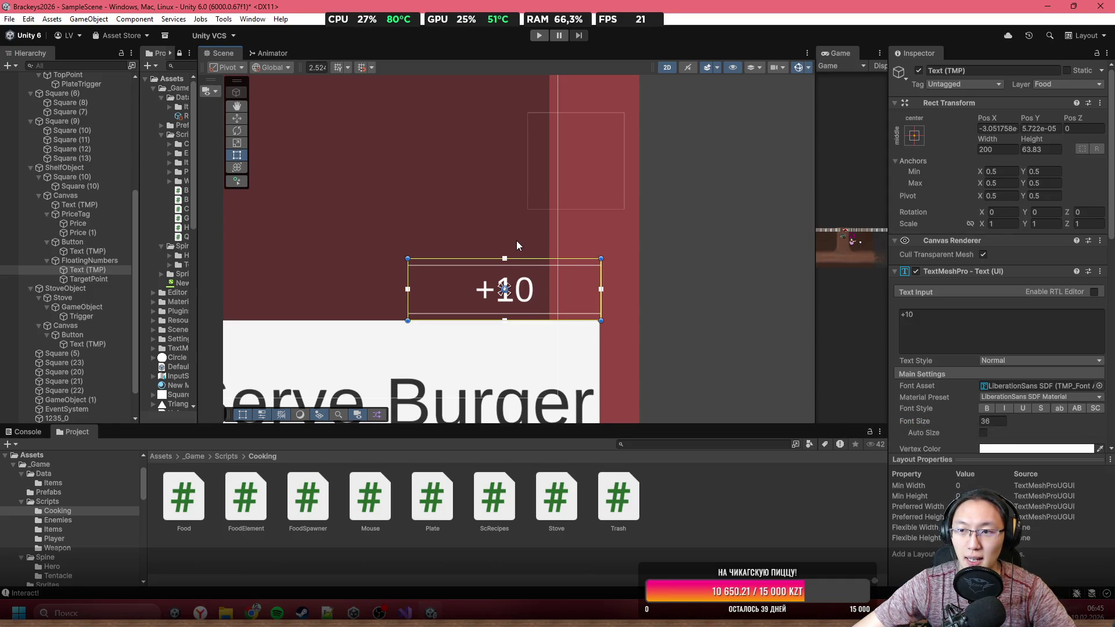
{"action": "scroll", "coordinate": [518, 241], "scroll_direction": "down", "scroll_amount": 3}
{"action": "scroll", "coordinate": [525, 241], "scroll_direction": "up", "scroll_amount": 1}
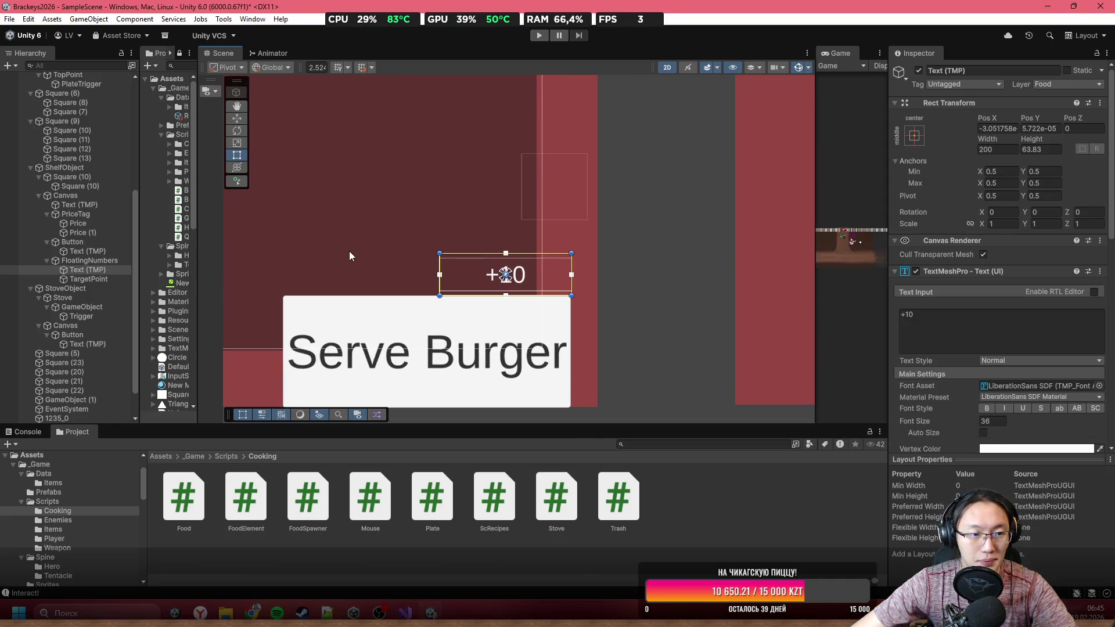
{"action": "left_click", "coordinate": [113, 261]}
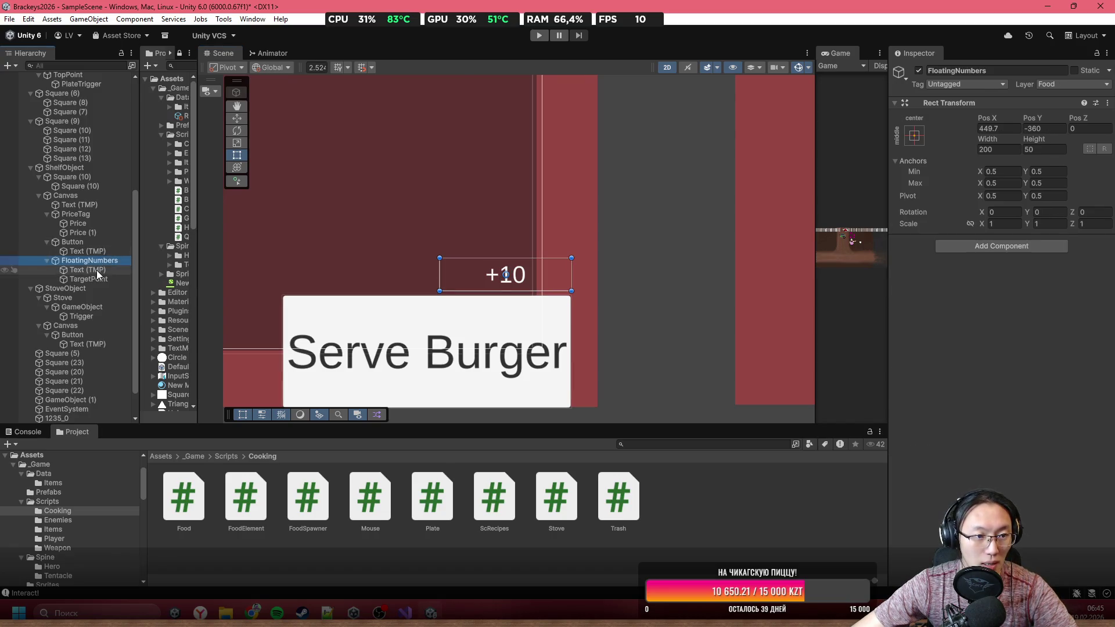
{"action": "left_click", "coordinate": [113, 270]}
Step: Rename the +10 text object to FloatingText in the Inspector name field
{"action": "left_click", "coordinate": [1029, 67]}
{"action": "type", "text": "Flog"}
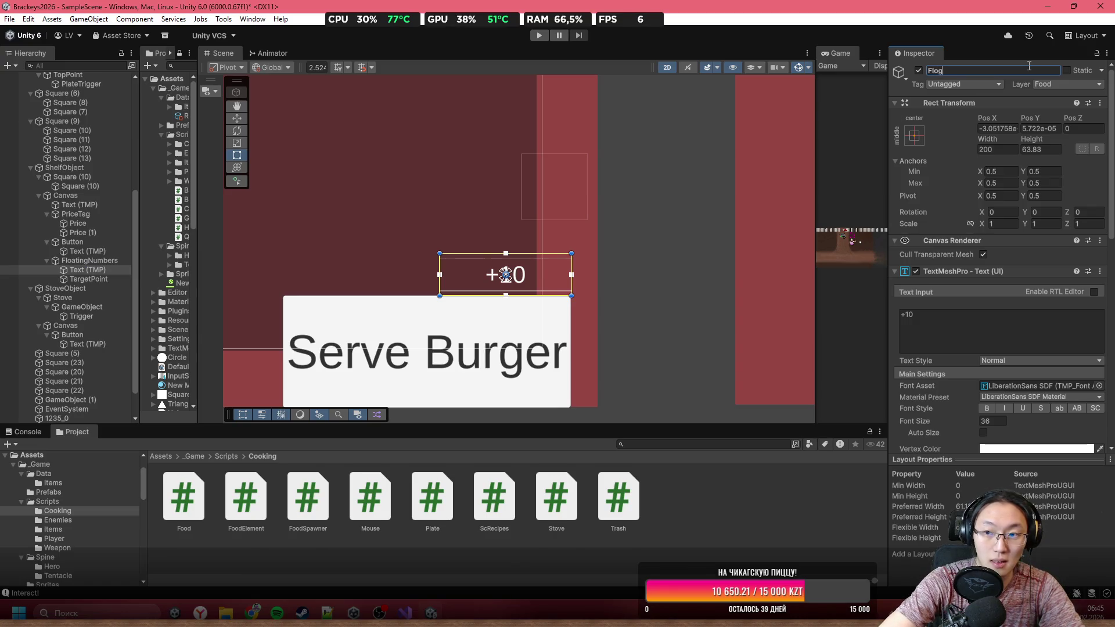
{"action": "key", "text": "BackSpace"}
{"action": "type", "text": "atingText"}
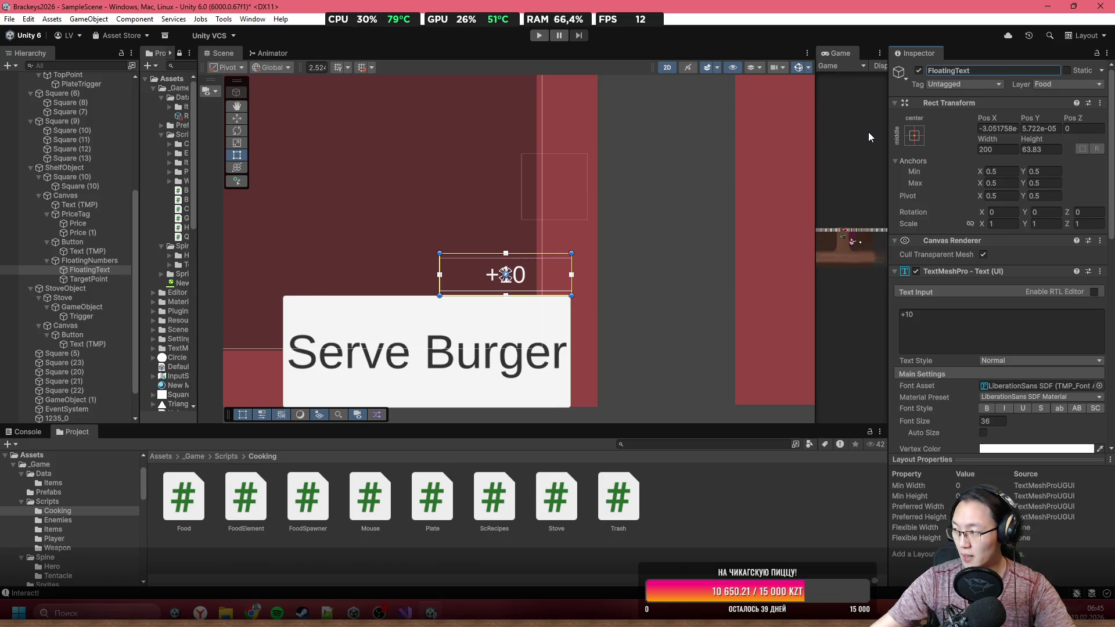
{"action": "scroll", "coordinate": [472, 183], "scroll_direction": "down", "scroll_amount": 5}
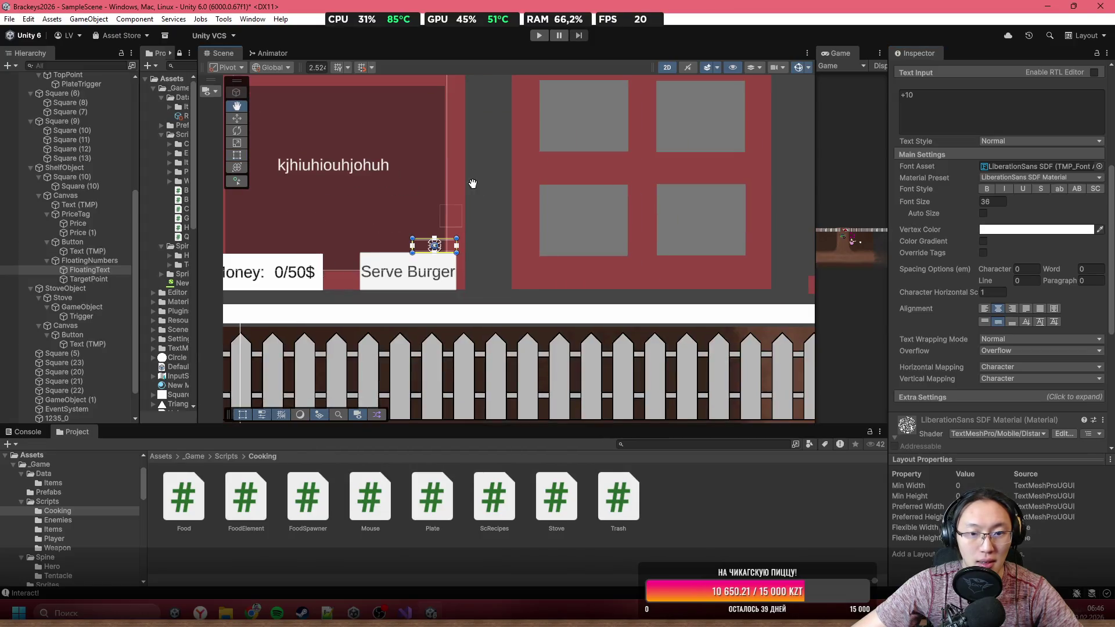
Step: Select PlateTrigger and open its Plate script in Visual Studio
{"action": "scroll", "coordinate": [506, 205], "scroll_direction": "down", "scroll_amount": 2}
{"action": "left_click", "coordinate": [792, 246]}
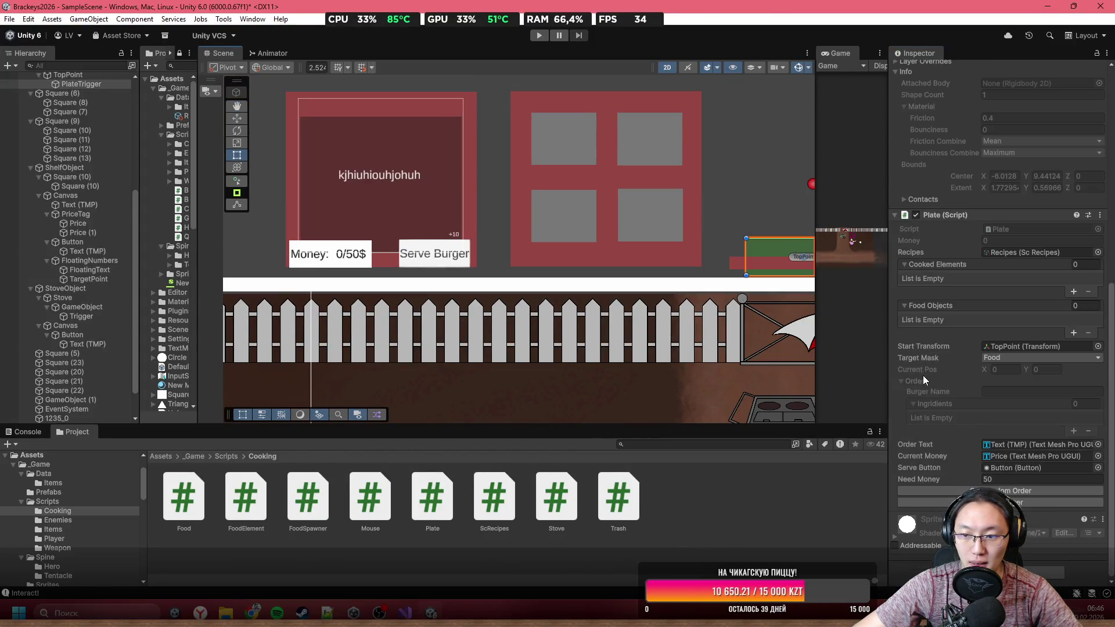
{"action": "scroll", "coordinate": [1016, 224], "scroll_direction": "up", "scroll_amount": 10}
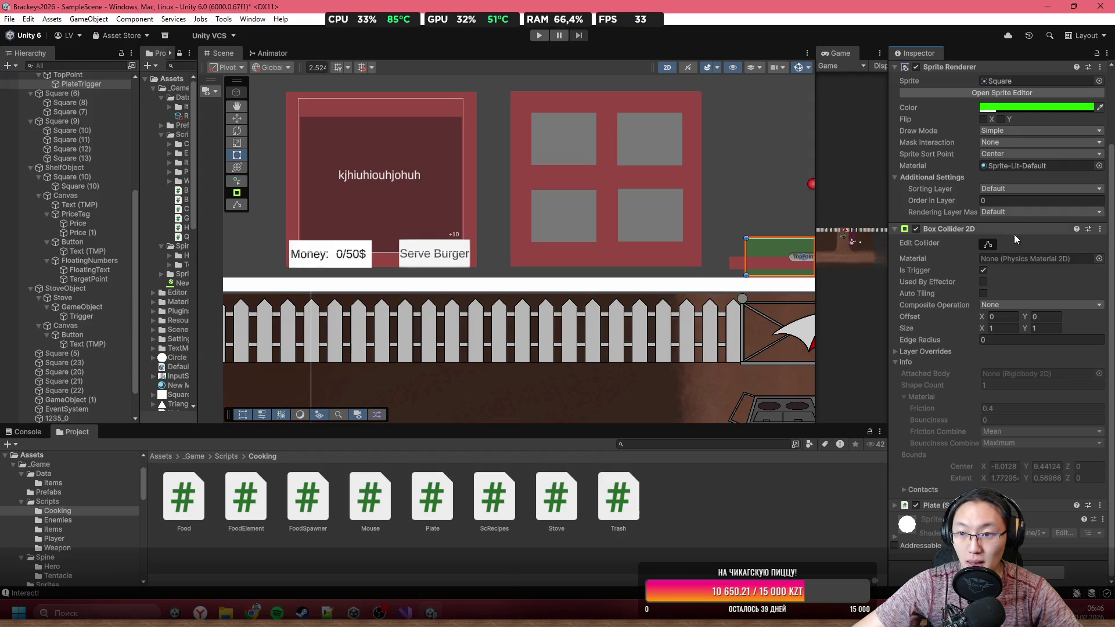
{"action": "scroll", "coordinate": [999, 430], "scroll_direction": "down", "scroll_amount": 10}
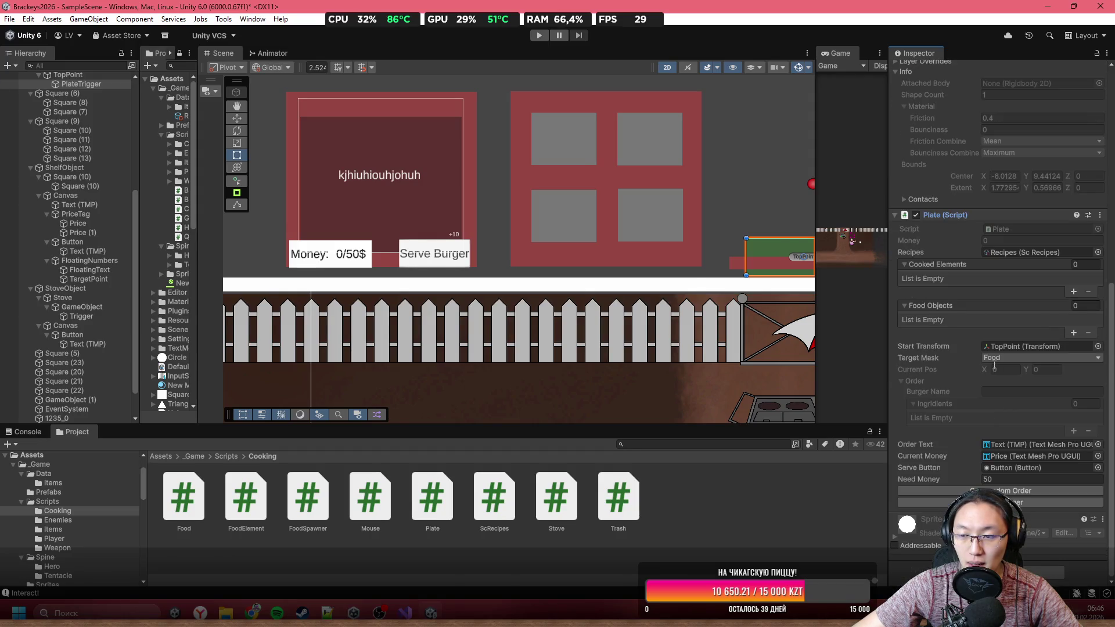
{"action": "left_click", "coordinate": [1011, 228]}
{"action": "double_click", "coordinate": [1011, 228]}
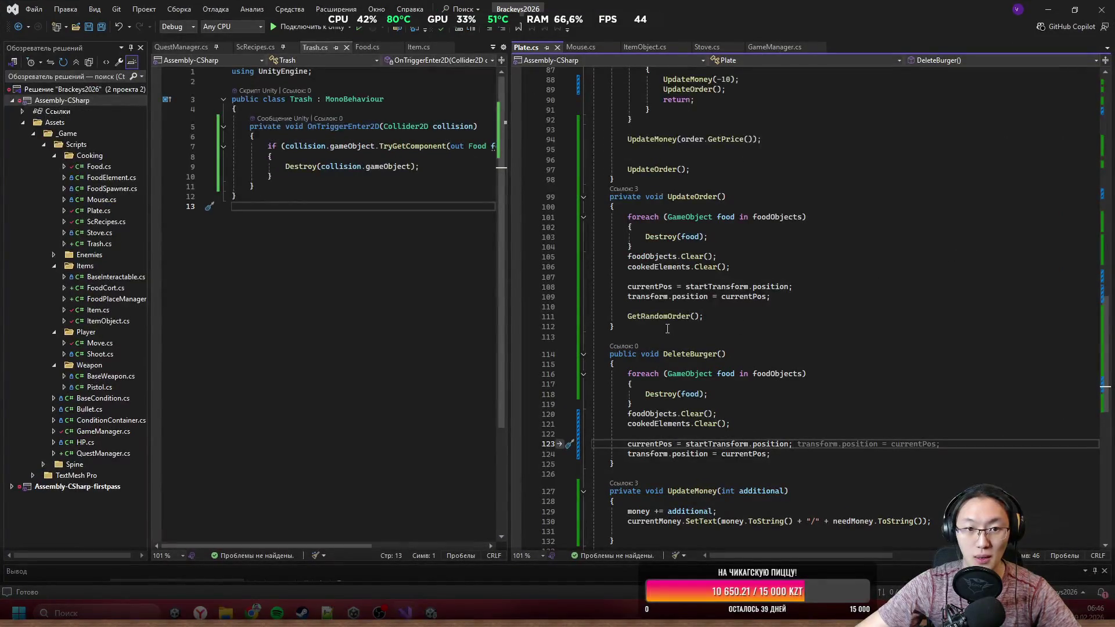
Step: Add blank lines below the needMoney = 50 field in Plate.cs
{"action": "scroll", "coordinate": [667, 329], "scroll_direction": "down", "scroll_amount": 8}
{"action": "scroll", "coordinate": [669, 343], "scroll_direction": "up", "scroll_amount": 20}
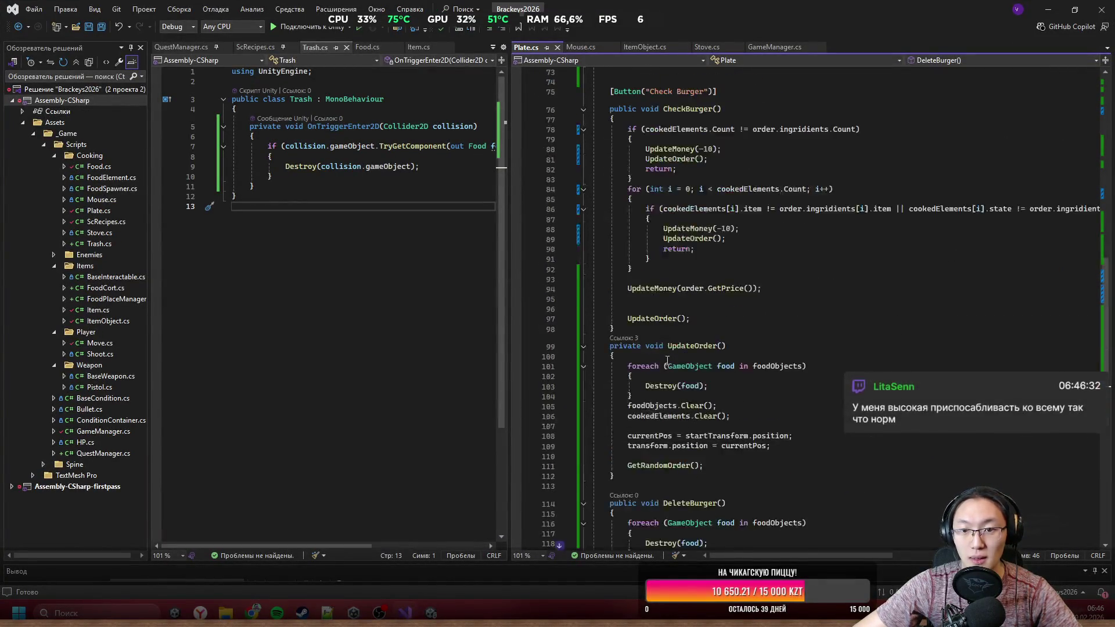
{"action": "left_click", "coordinate": [791, 277]}
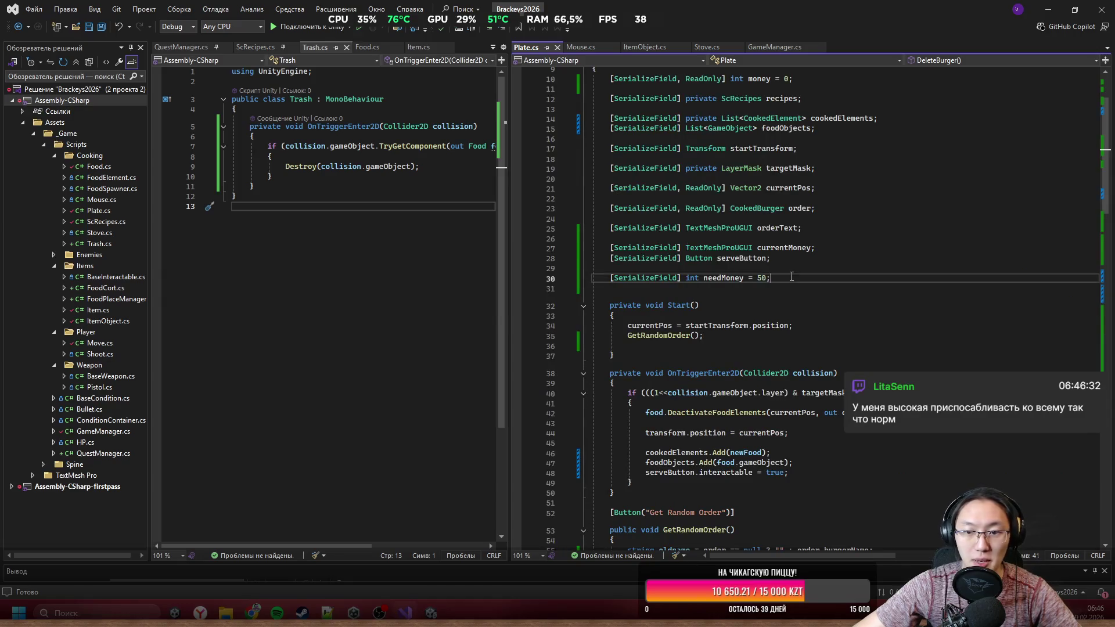
{"action": "key", "text": "Return"}
{"action": "key", "text": "Return"}
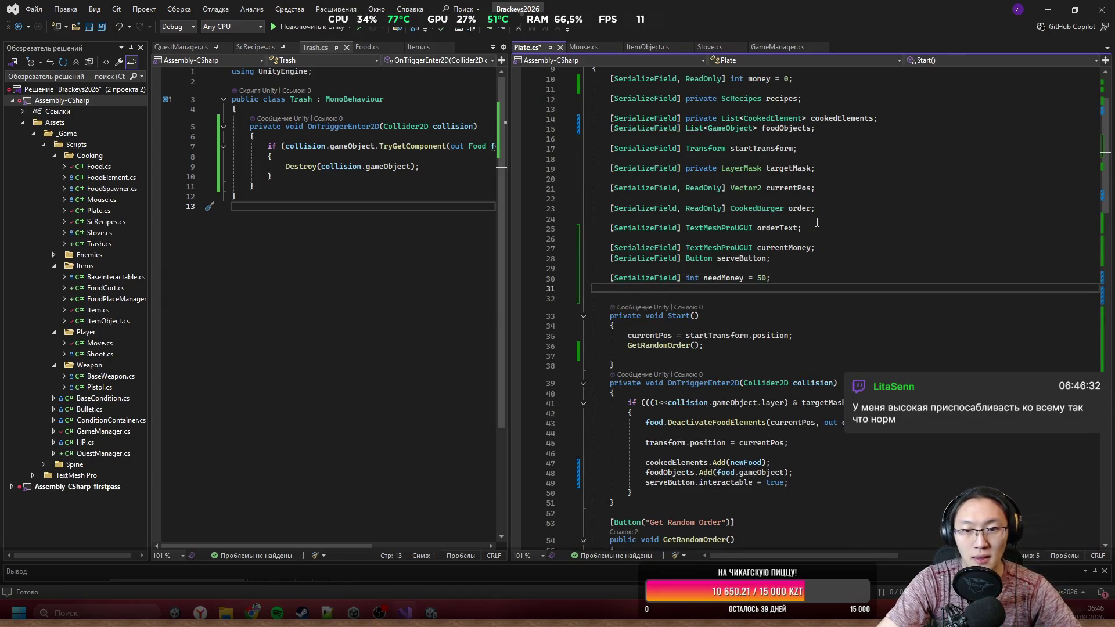
Step: Declare a [SerializeField] TextMeshProUGUI floatingText field below serveButton
{"action": "type", "text": "SF"}
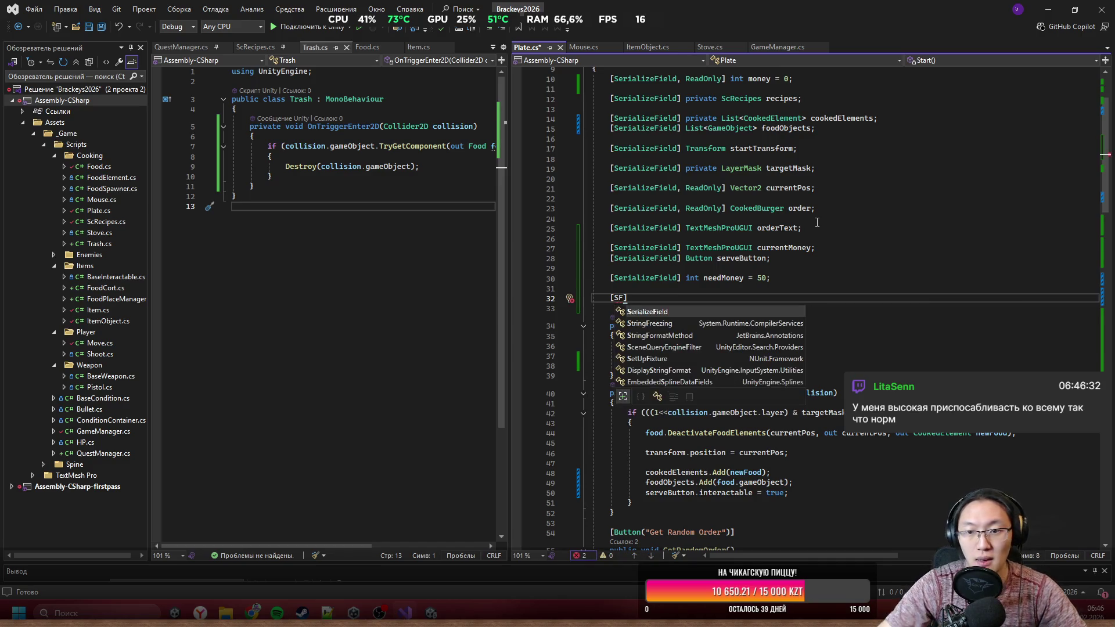
{"action": "key", "text": "BackSpace"}
{"action": "key", "text": "BackSpace"}
{"action": "key", "text": "BackSpace"}
{"action": "left_click", "coordinate": [800, 257]}
{"action": "key", "text": "Return"}
{"action": "key", "text": "Return"}
{"action": "type", "text": "["}
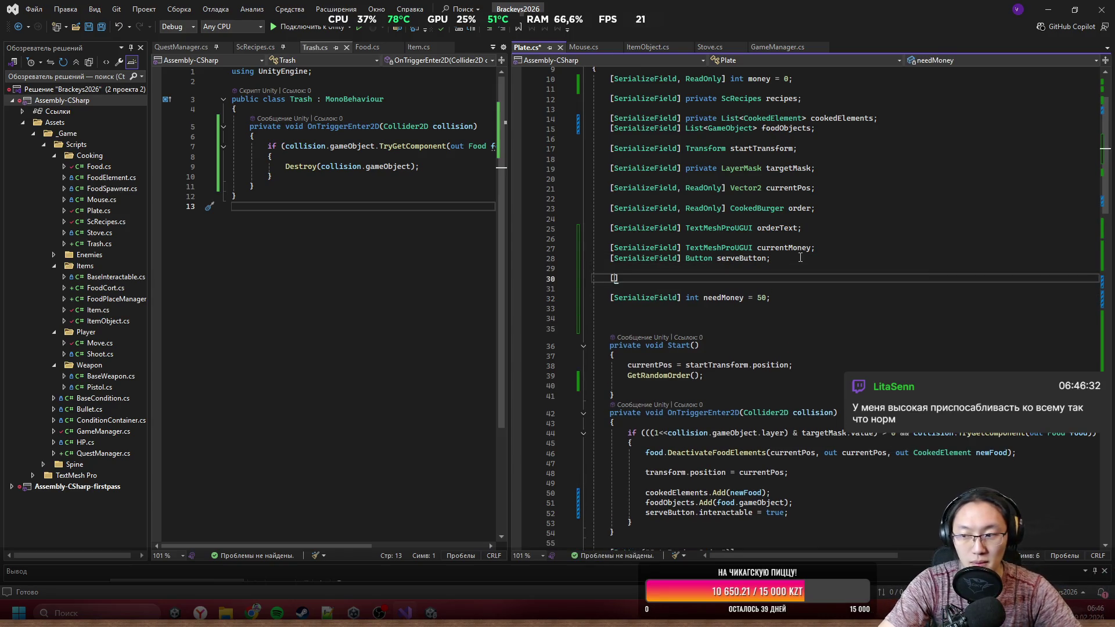
{"action": "type", "text": "SF"}
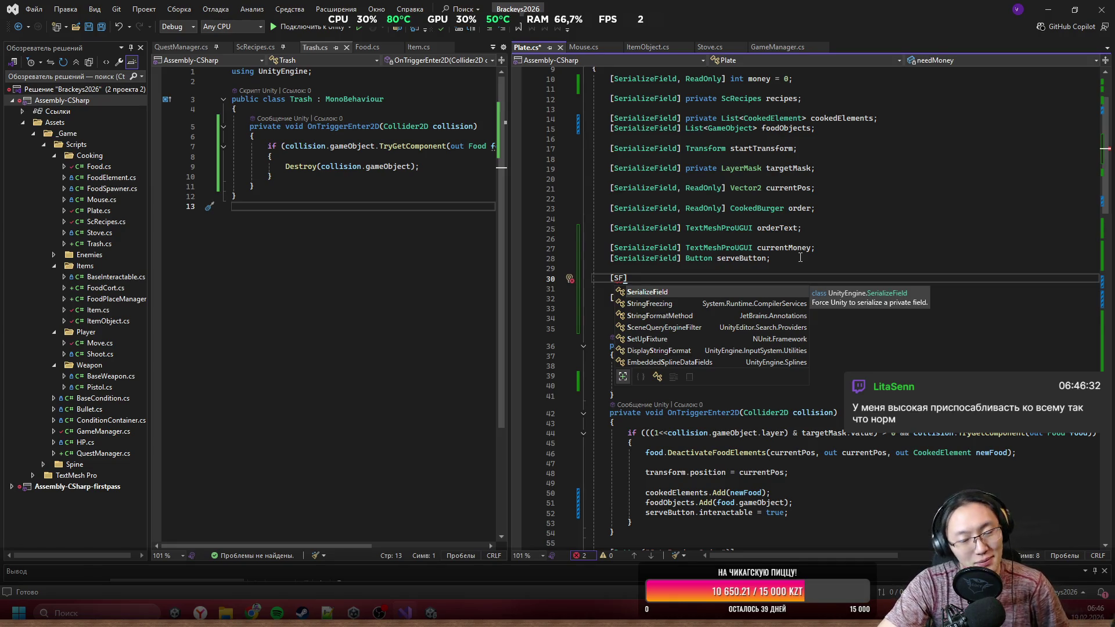
{"action": "key", "text": "Tab"}
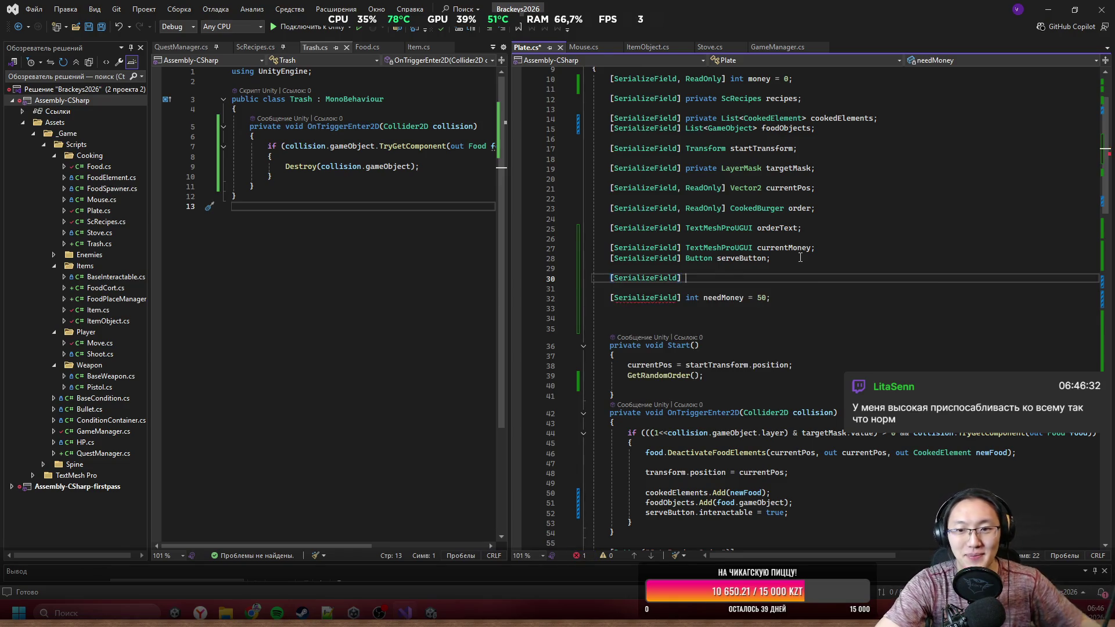
{"action": "type", "text": "Tex"}
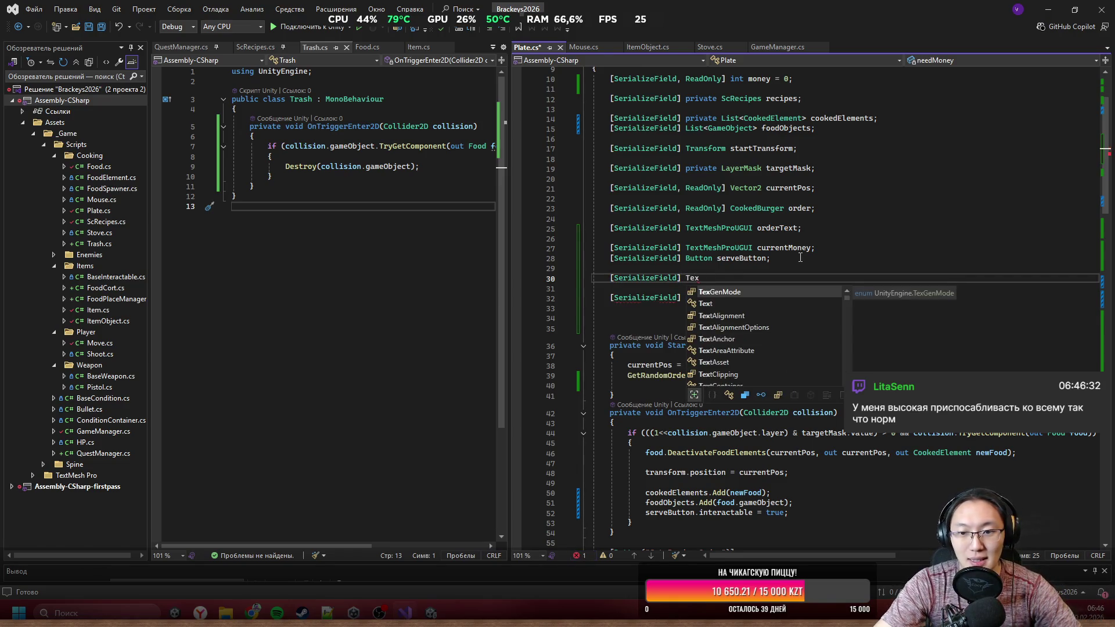
{"action": "type", "text": "t"}
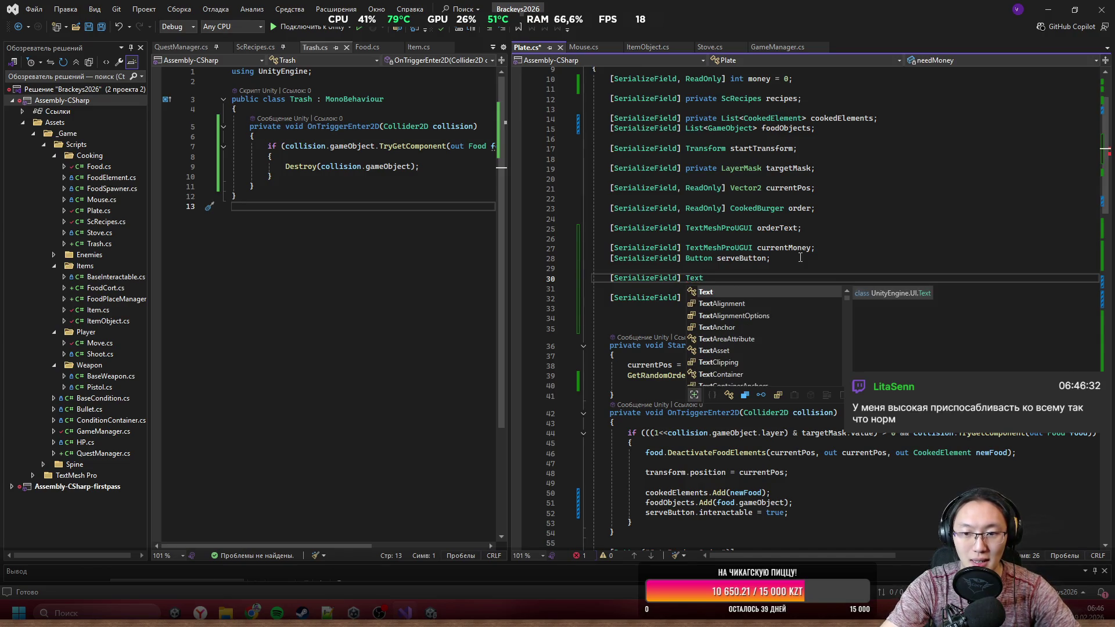
{"action": "type", "text": "MeshProU"}
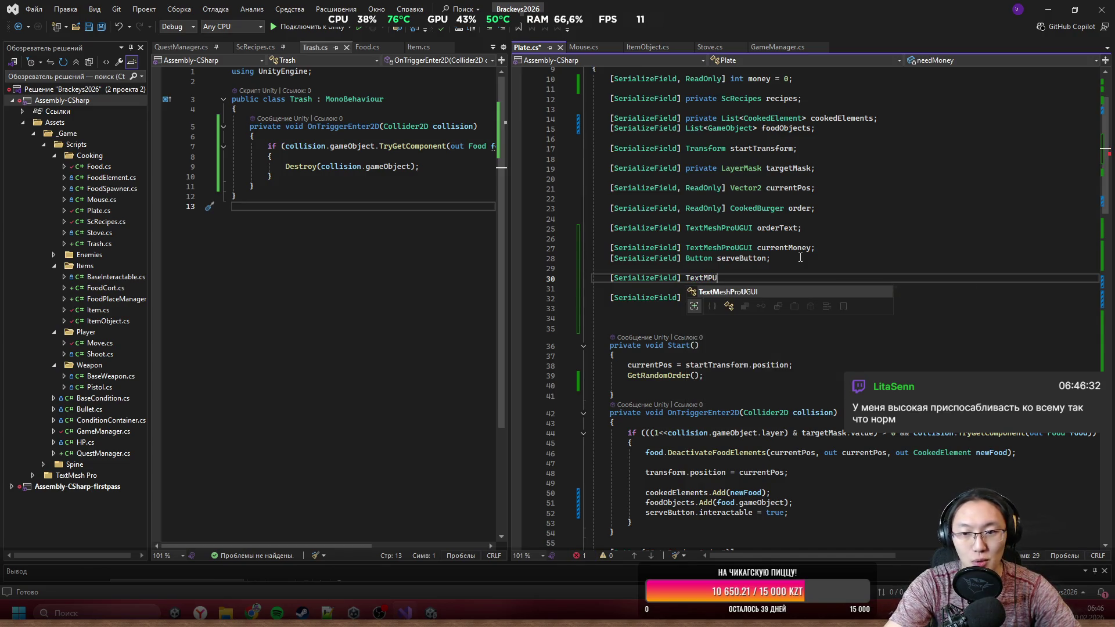
{"action": "key", "text": "space"}
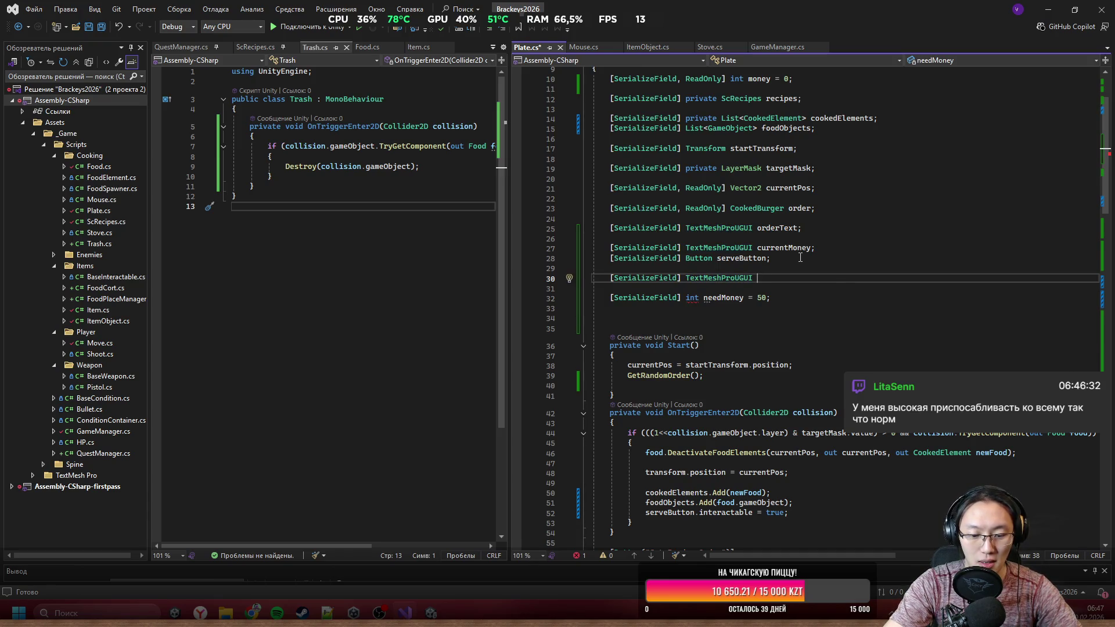
{"action": "type", "text": "floatingT"}
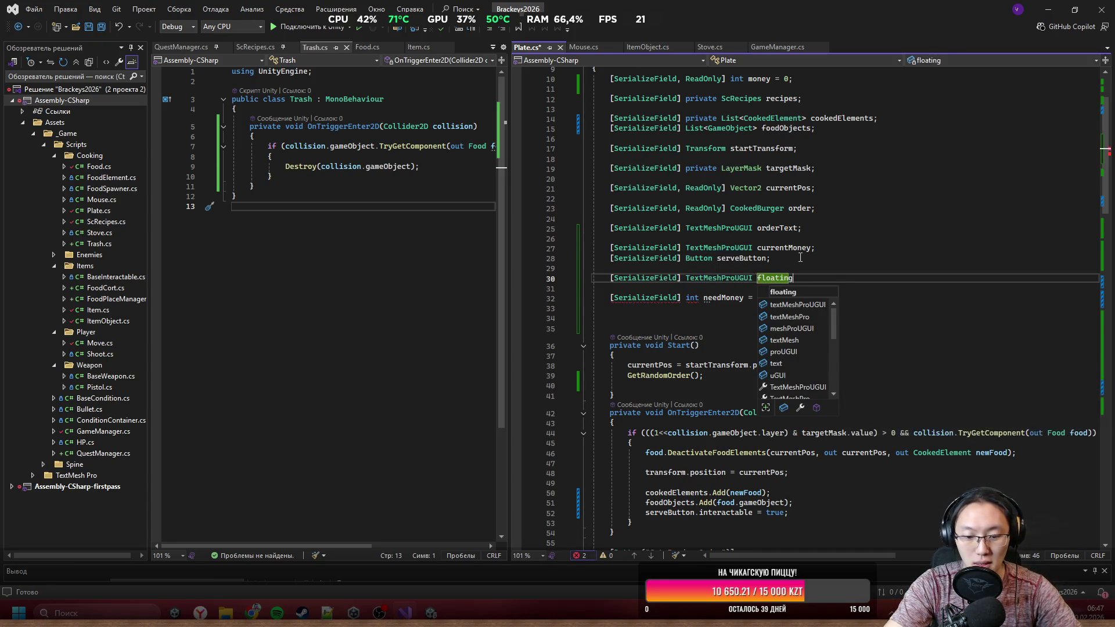
{"action": "type", "text": "ext;"}
{"action": "key", "text": "Return"}
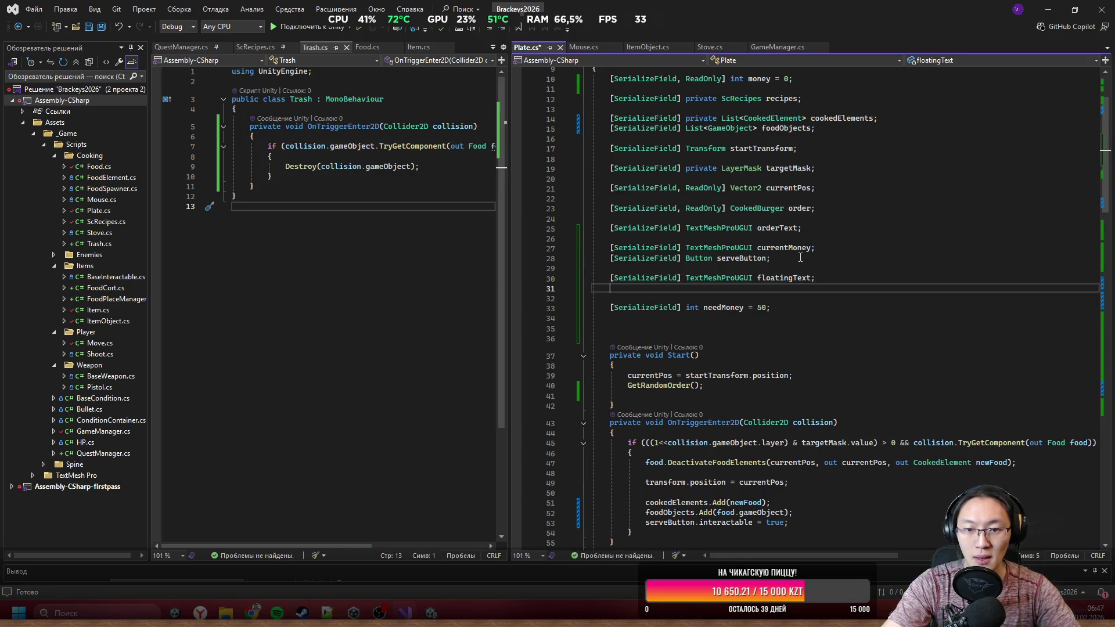
Step: Add serialized RectTransform fields floatingFrom and floatingTo, then save Plate.cs
{"action": "type", "text": "Ser"}
{"action": "key", "text": "Tab"}
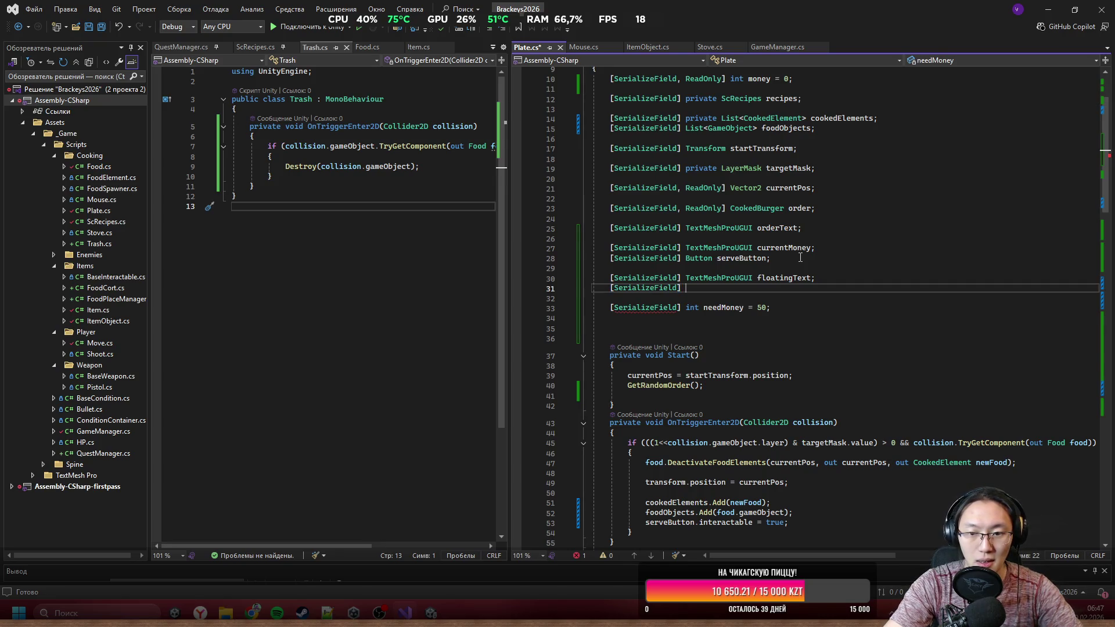
{"action": "type", "text": "RectRTr"}
{"action": "key", "text": "Tab"}
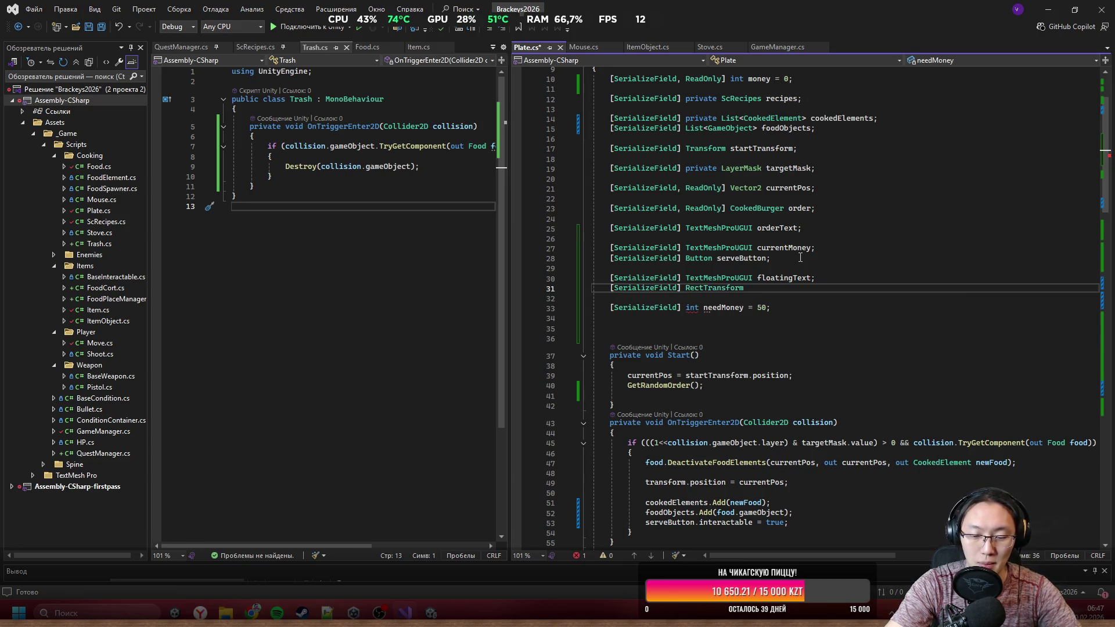
{"action": "type", "text": "loating"}
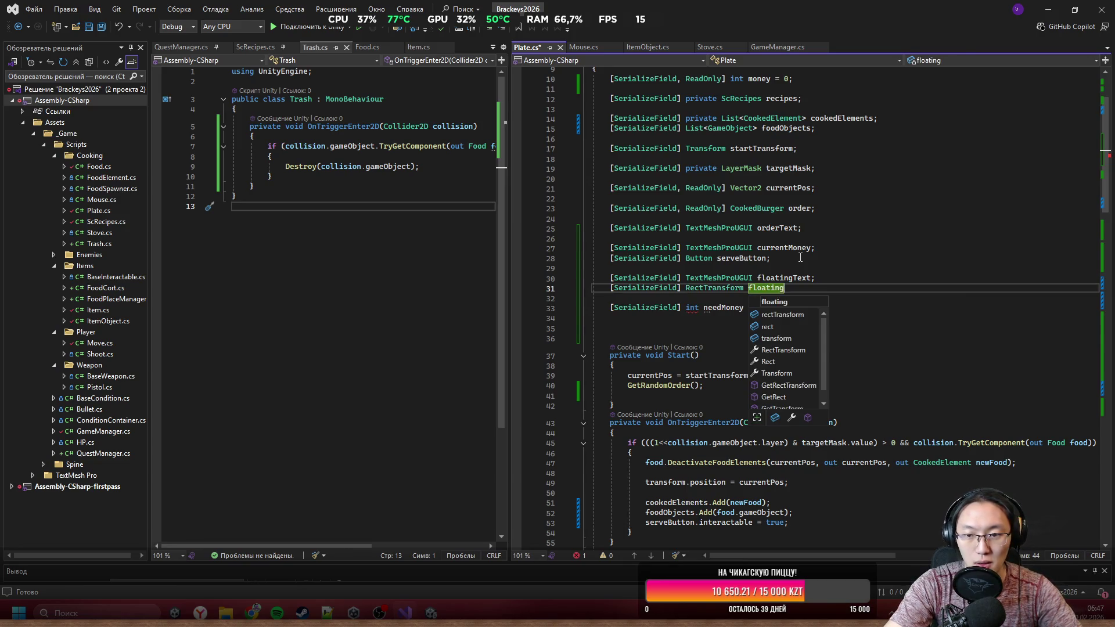
{"action": "type", "text": "From;"}
{"action": "key", "text": "ctrl+d"}
{"action": "key", "text": "BackSpace"}
{"action": "key", "text": "BackSpace"}
{"action": "key", "text": "BackSpace"}
{"action": "type", "text": "To;"}
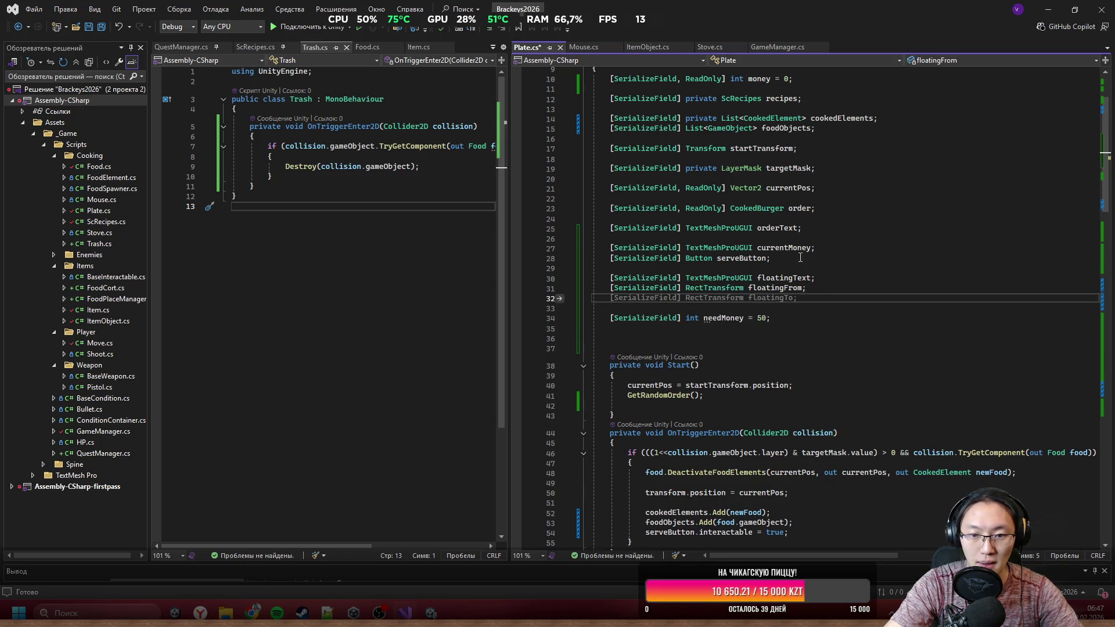
{"action": "key", "text": "ctrl+s"}
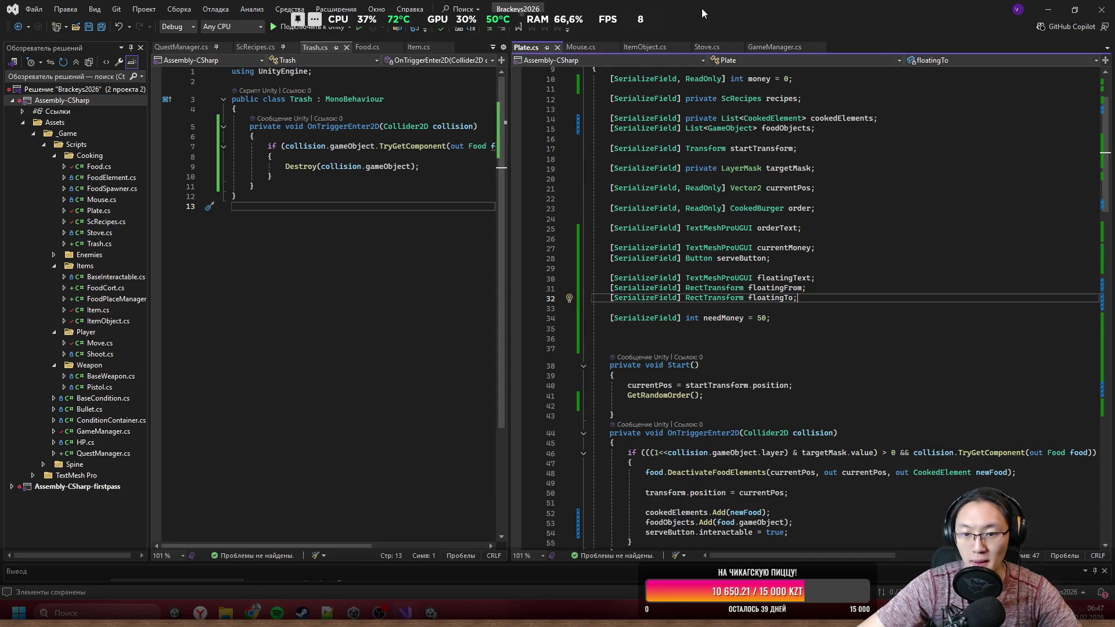
Step: Go to the UpdateMoney definition and place the cursor after the currentMoney SetText line
{"action": "scroll", "coordinate": [840, 314], "scroll_direction": "down", "scroll_amount": 20}
{"action": "scroll", "coordinate": [840, 315], "scroll_direction": "down", "scroll_amount": 7}
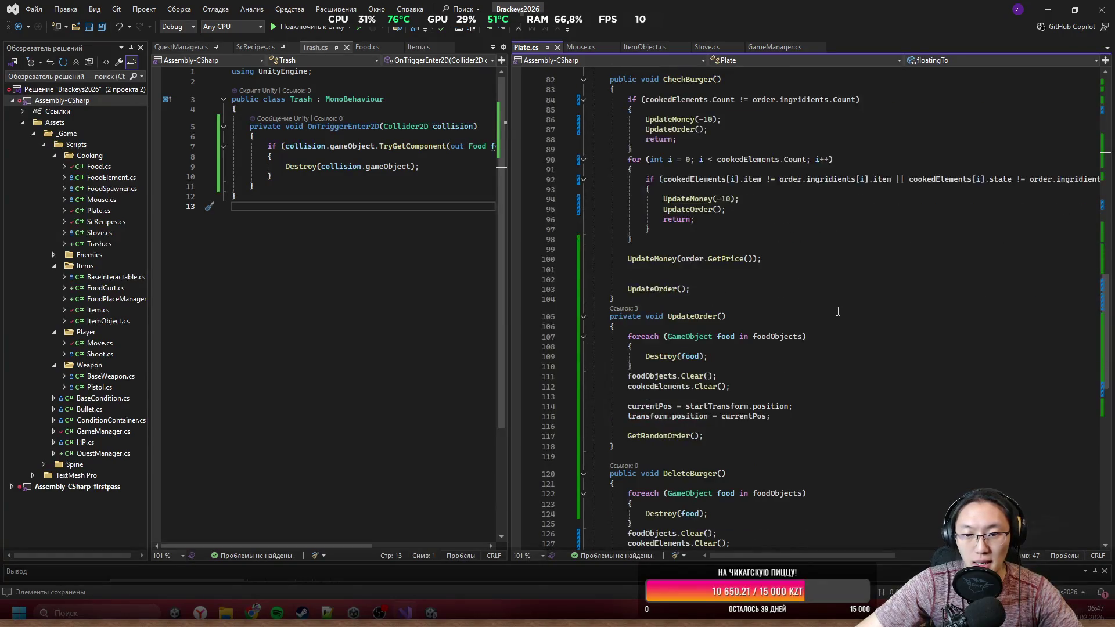
{"action": "scroll", "coordinate": [833, 312], "scroll_direction": "up", "scroll_amount": 5}
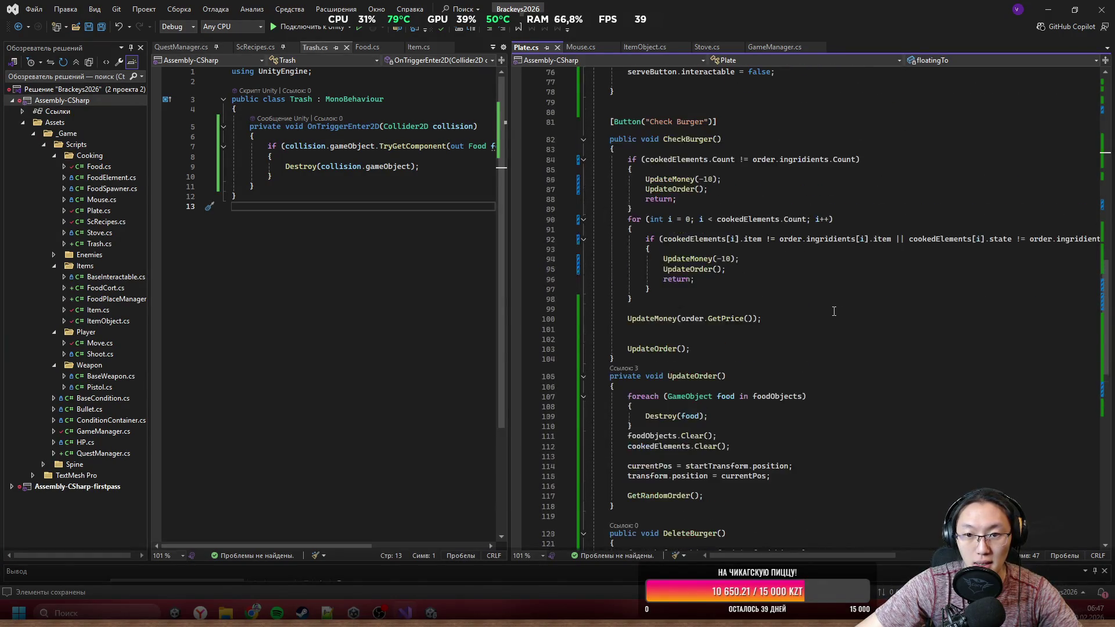
{"action": "left_click", "coordinate": [691, 259], "text": "ctrl"}
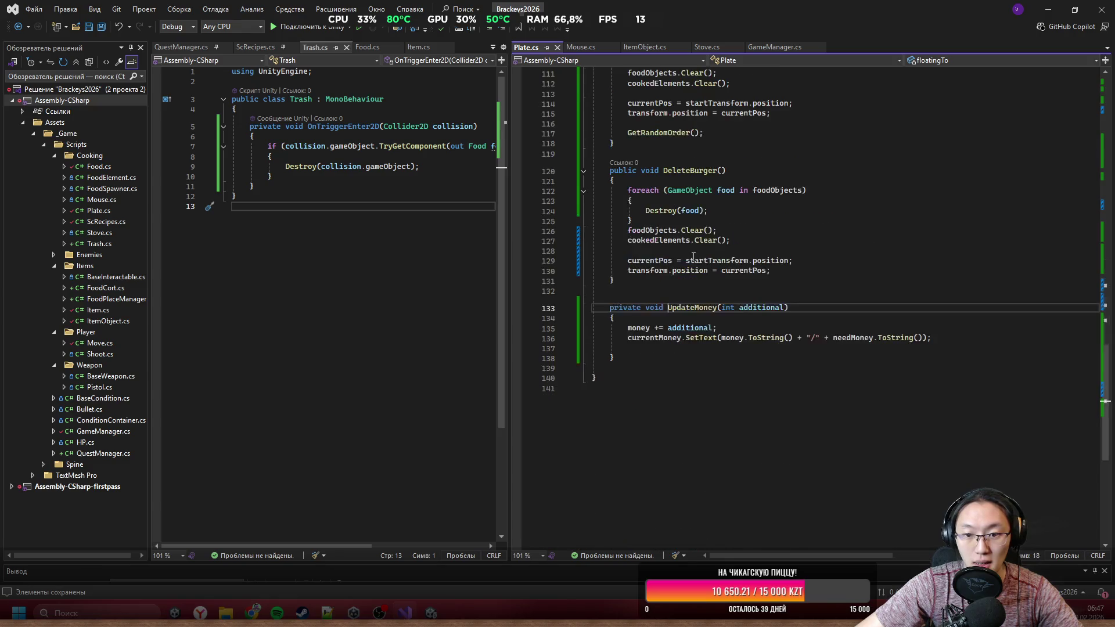
{"action": "left_click", "coordinate": [729, 329]}
{"action": "left_click", "coordinate": [952, 336]}
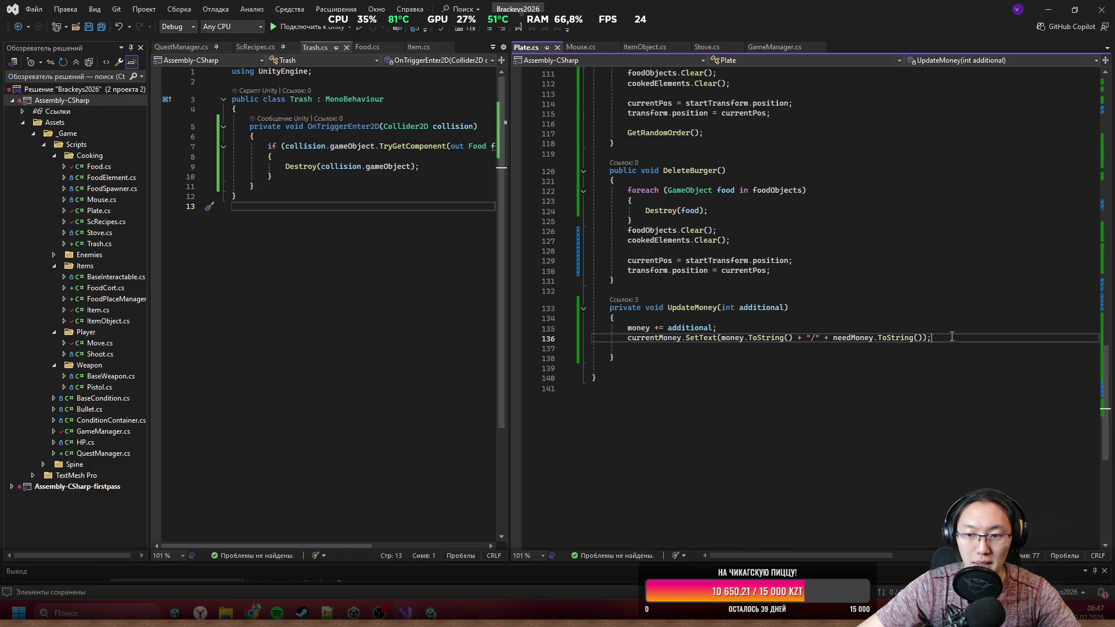
Step: Add floatingText.SetText(additional.ToString()); to UpdateMoney
{"action": "key", "text": "Return"}
{"action": "key", "text": "Return"}
{"action": "type", "text": "flo"}
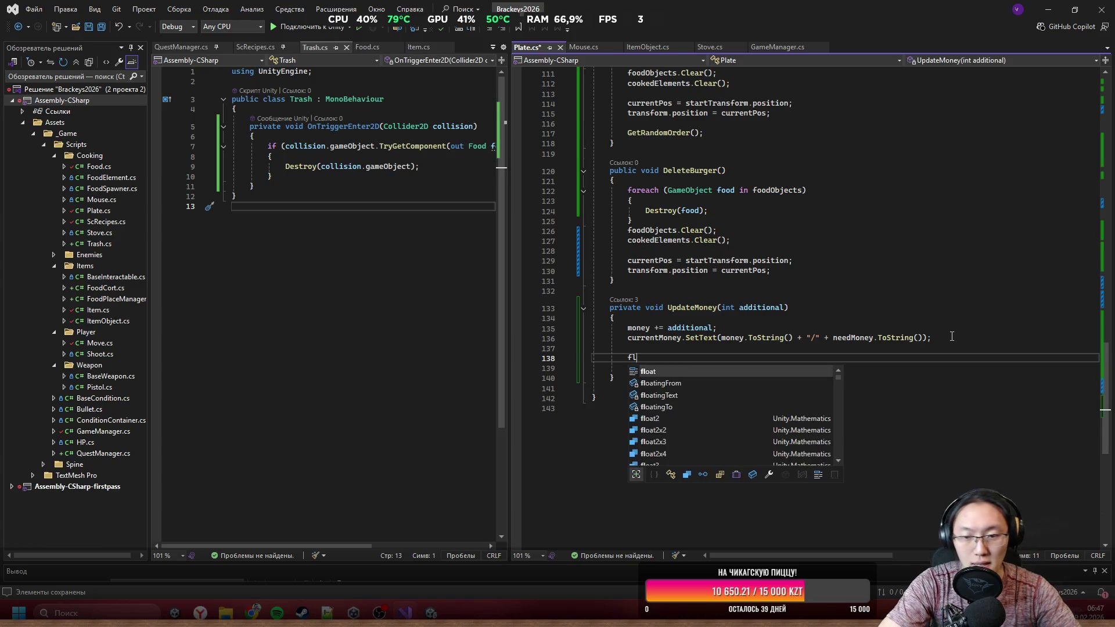
{"action": "key", "text": "Down"}
{"action": "key", "text": "Down"}
{"action": "key", "text": "Tab"}
{"action": "type", "text": "."}
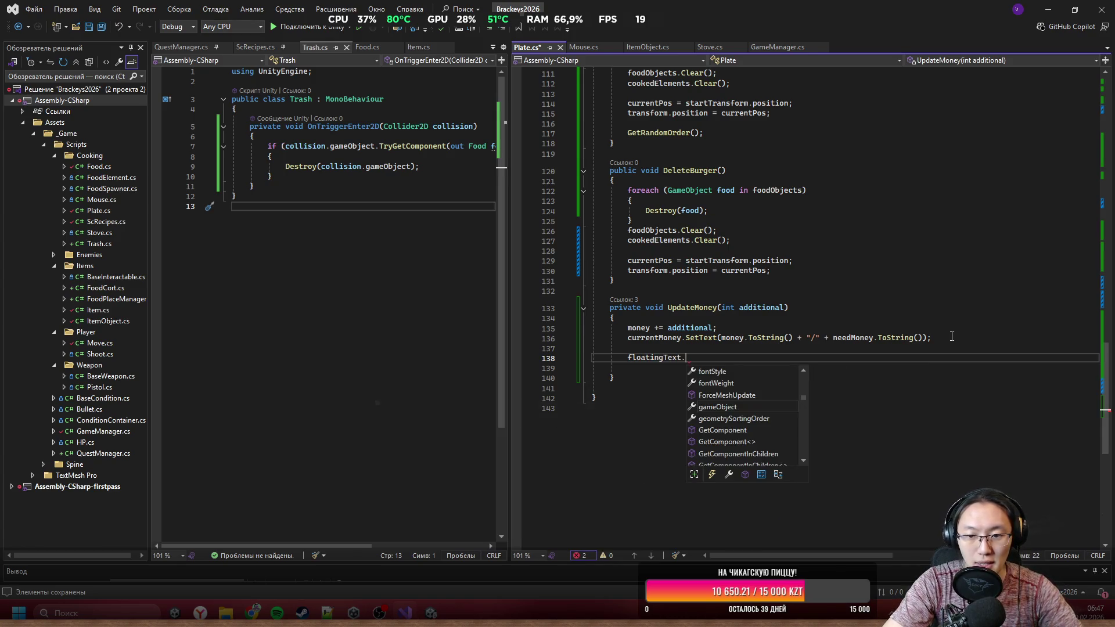
{"action": "type", "text": "SetText"}
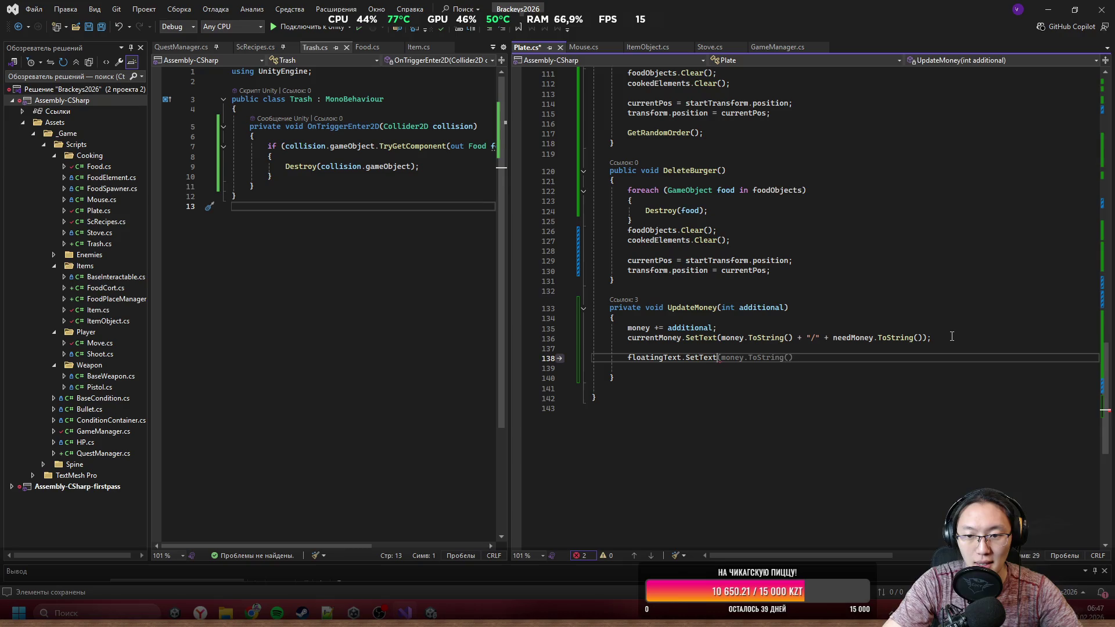
{"action": "key", "text": "BackSpace"}
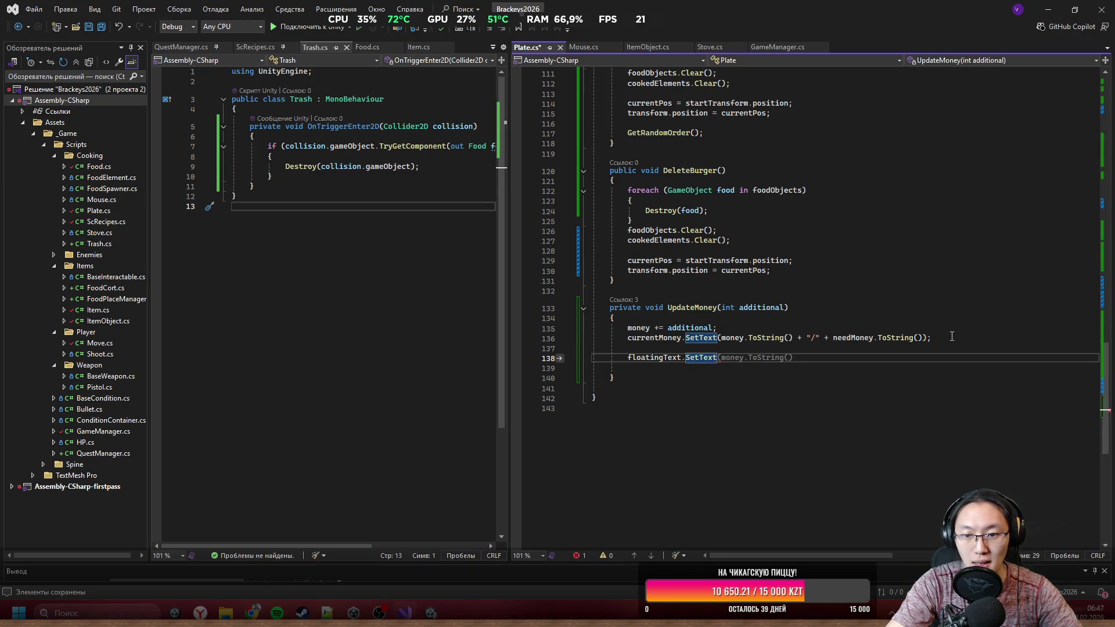
{"action": "type", "text": "("}
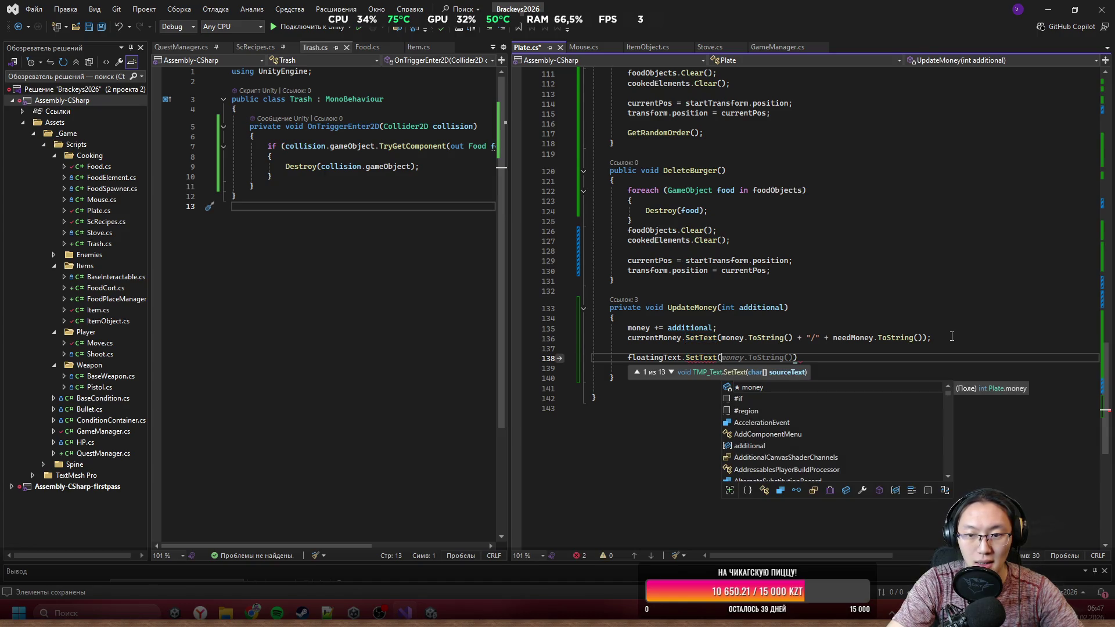
{"action": "type", "text": "add"}
{"action": "key", "text": "Tab"}
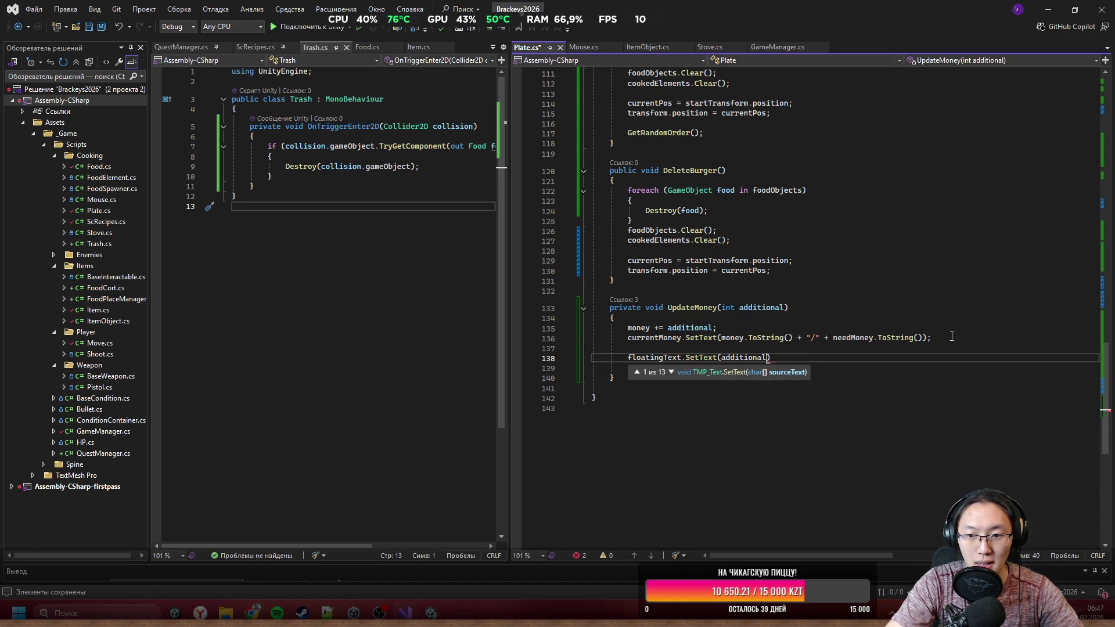
{"action": "type", "text": ".ToString());"}
{"action": "key", "text": "Return"}
Step: Begin an if (money > 0) block on the next line
{"action": "type", "text": "if "}
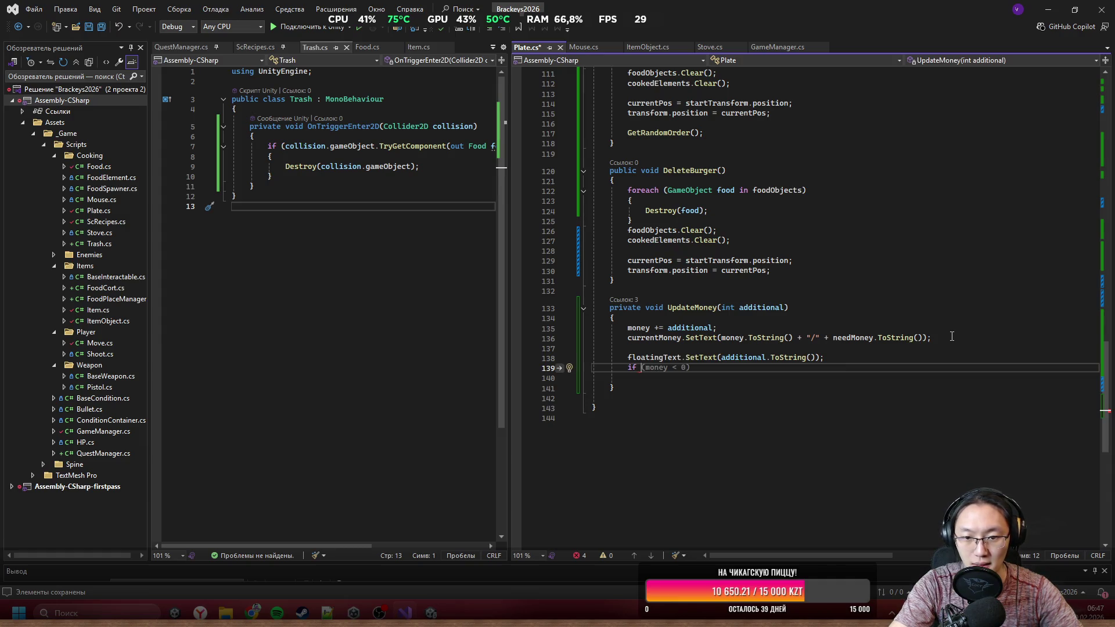
{"action": "type", "text": "("}
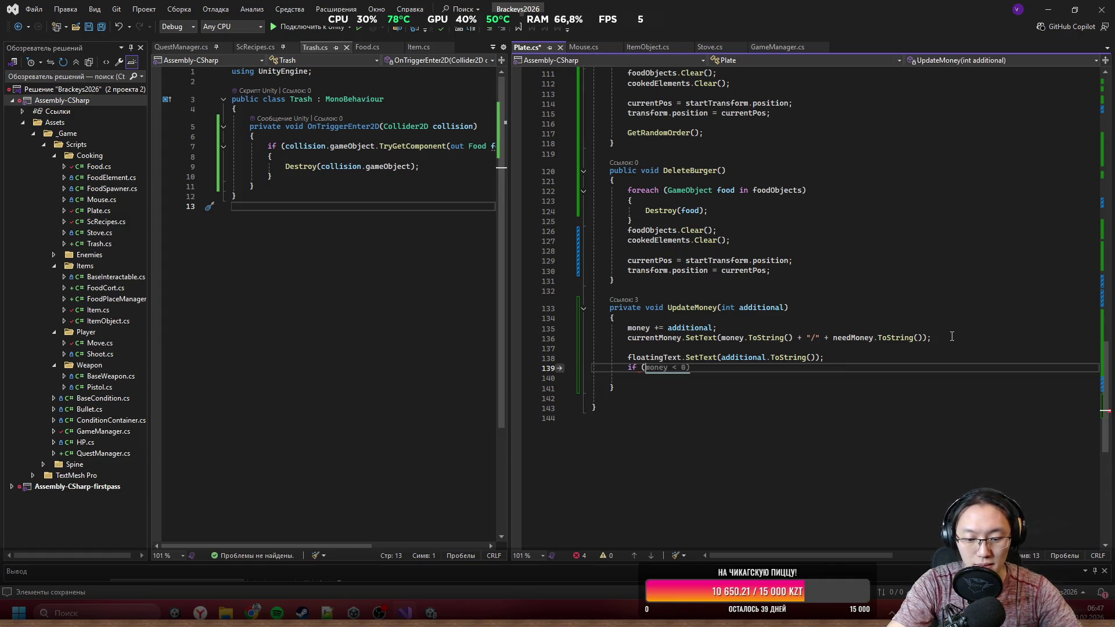
{"action": "type", "text": "money > 0)"}
{"action": "key", "text": "Return"}
{"action": "type", "text": "{"}
{"action": "key", "text": "Return"}
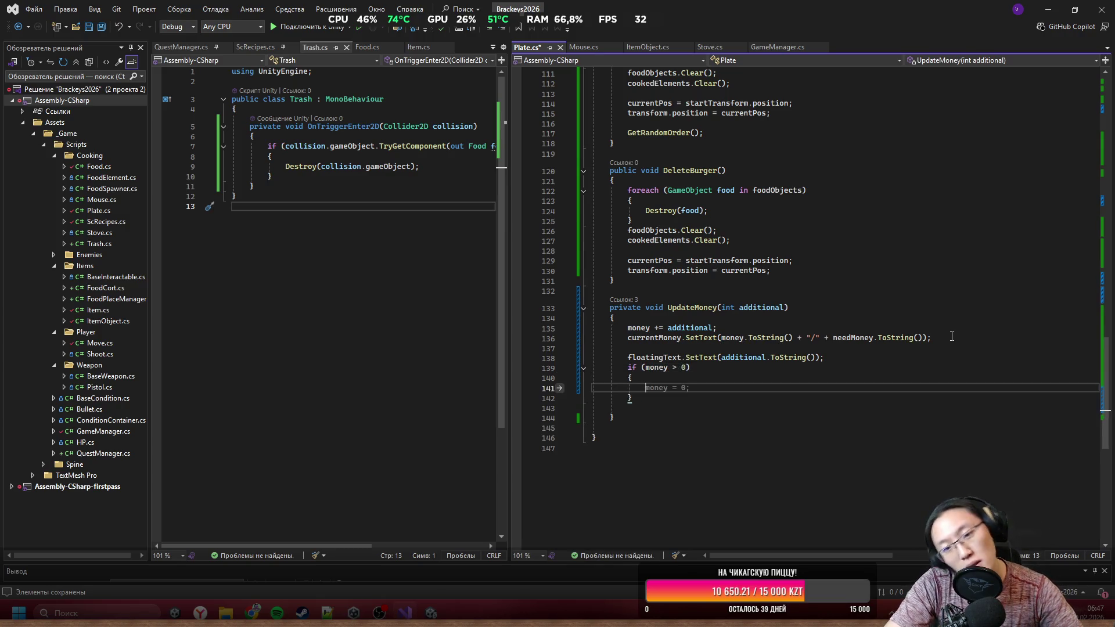
Step: Inside the if block, set floatingText.color to Color.green
{"action": "type", "text": "fl"}
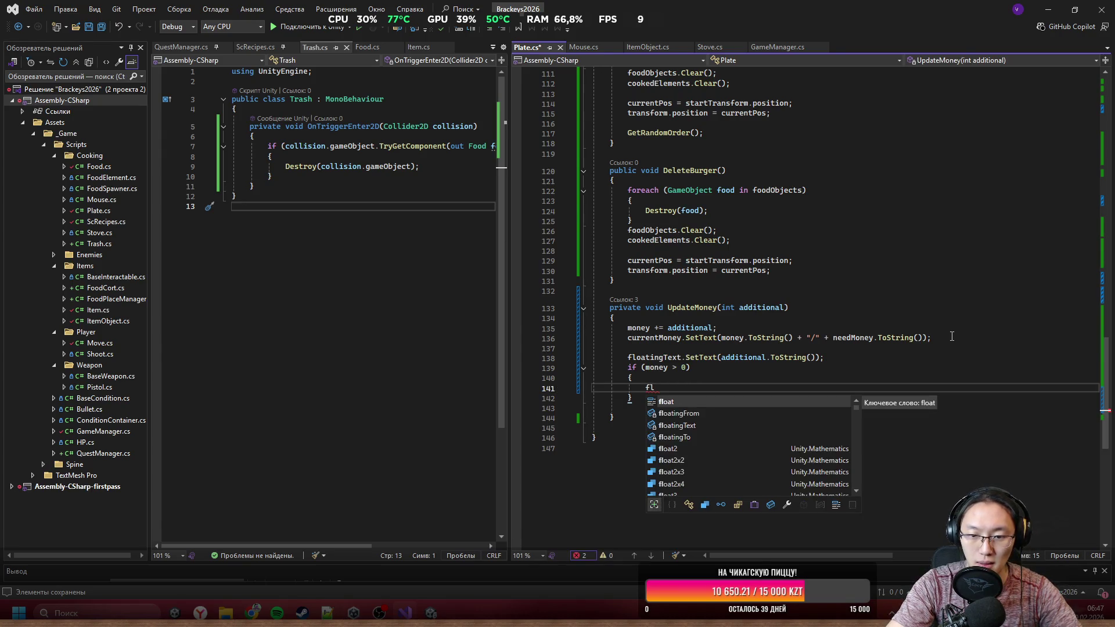
{"action": "key", "text": "Down"}
{"action": "key", "text": "Down"}
{"action": "key", "text": "Tab"}
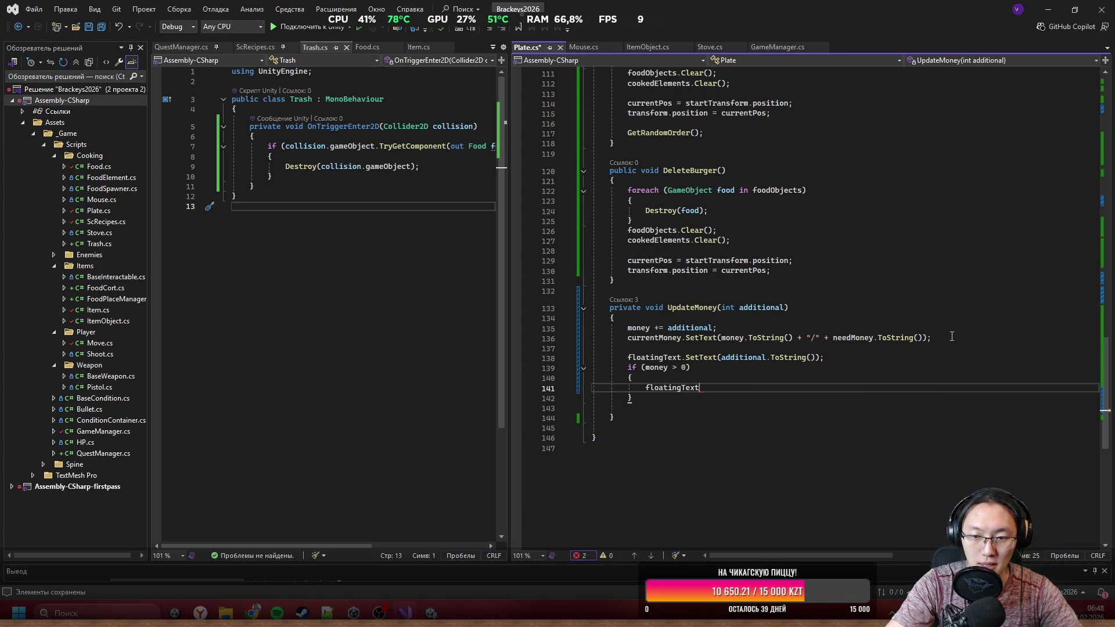
{"action": "type", "text": ".ve"}
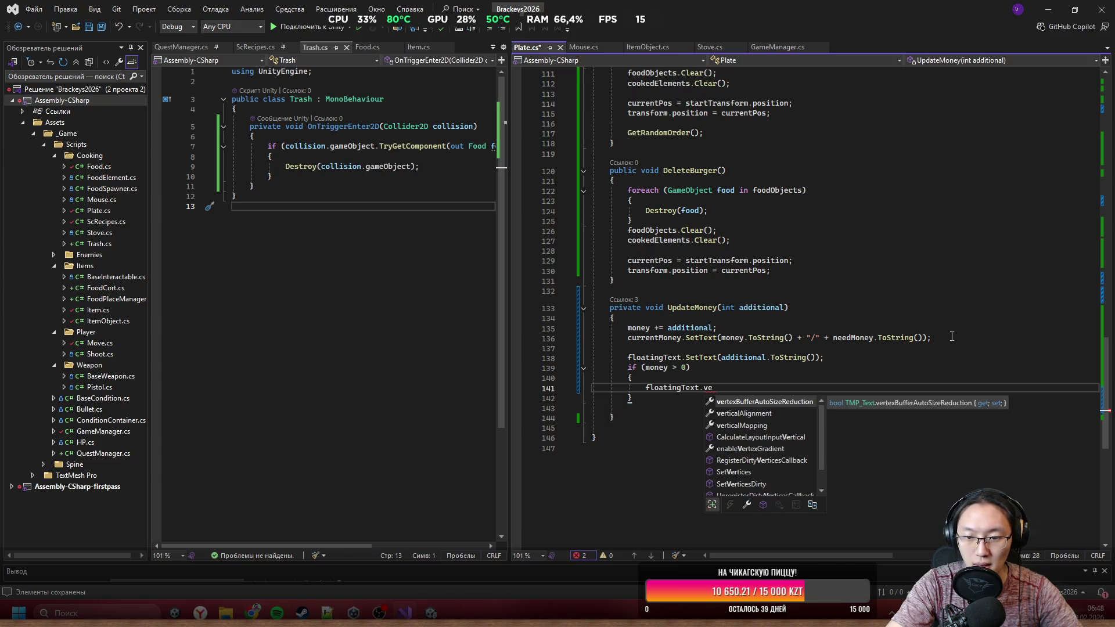
{"action": "key", "text": "BackSpace"}
{"action": "key", "text": "BackSpace"}
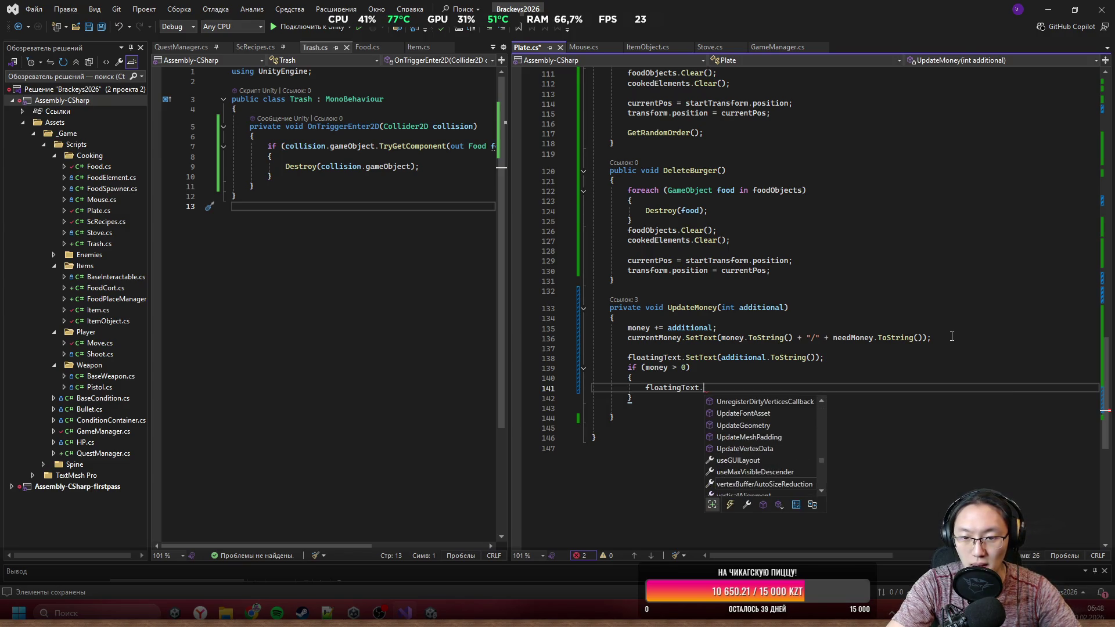
{"action": "type", "text": "color = "}
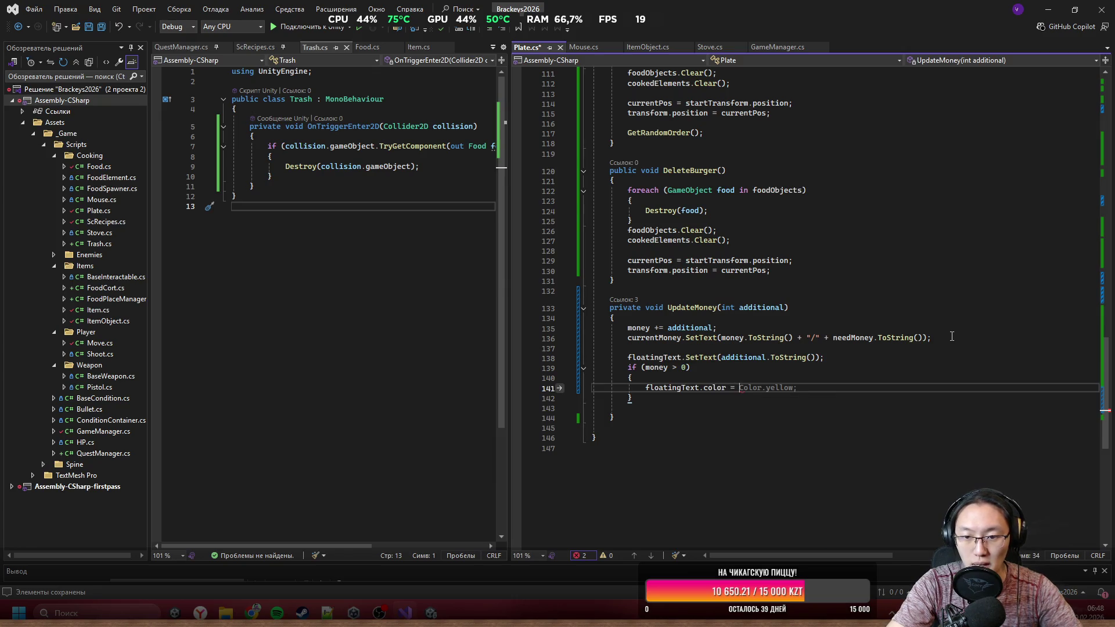
{"action": "type", "text": "Color.green;"}
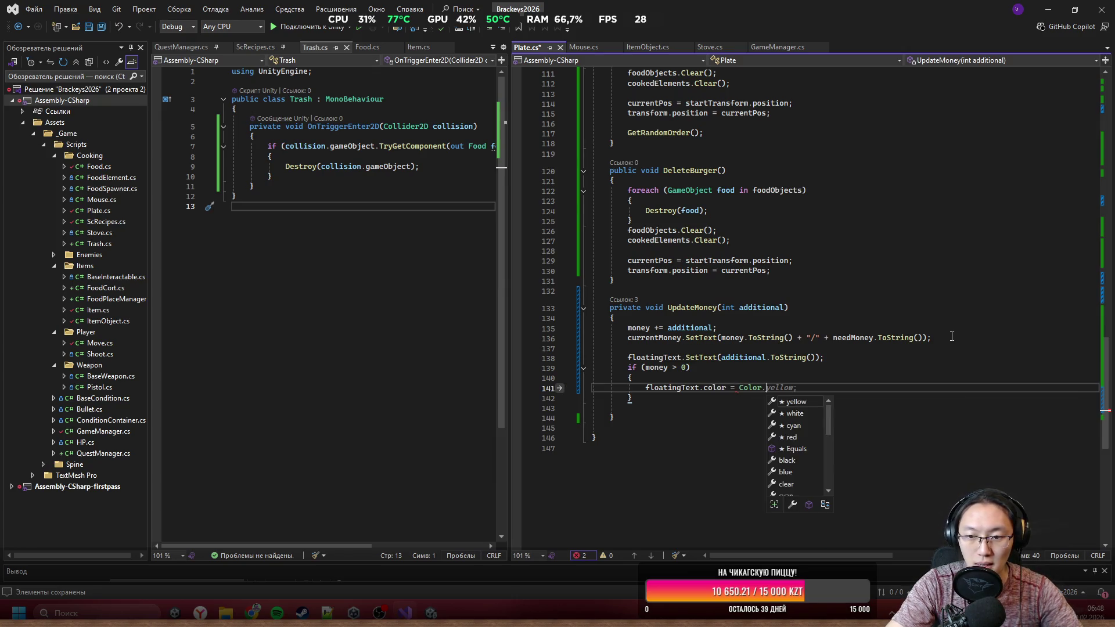
{"action": "key", "text": "Return"}
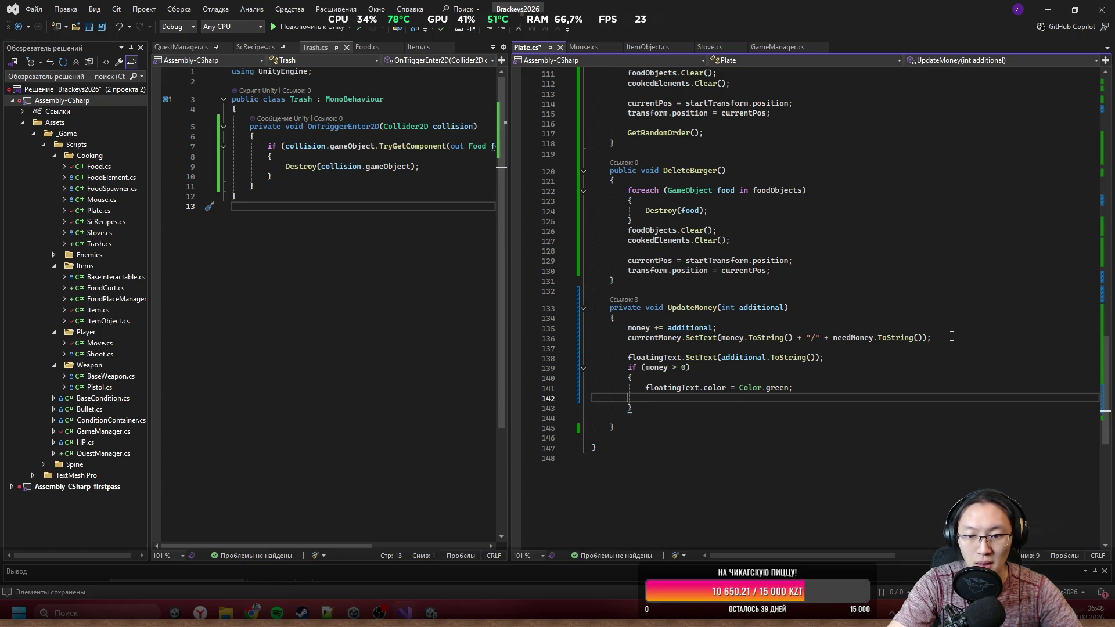
Step: Add an else branch that sets floatingText.color to Color.red
{"action": "key", "text": "Delete"}
{"action": "key", "text": "End"}
{"action": "key", "text": "Return"}
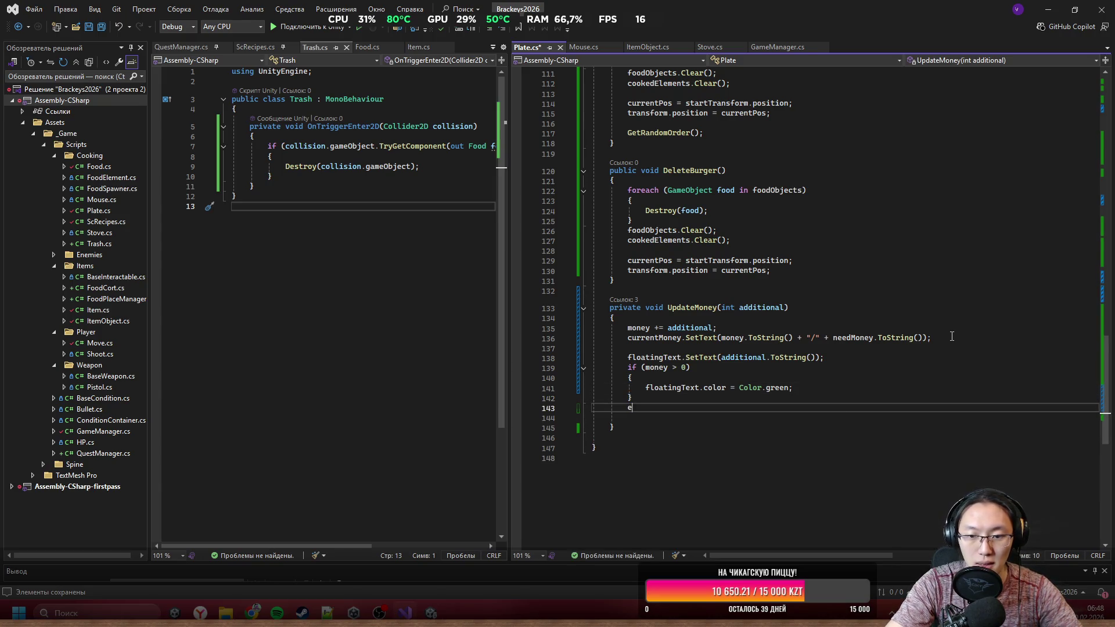
{"action": "type", "text": "else"}
{"action": "key", "text": "Return"}
{"action": "type", "text": "{"}
{"action": "key", "text": "Return"}
{"action": "type", "text": "cloatingText.color = Color.red;"}
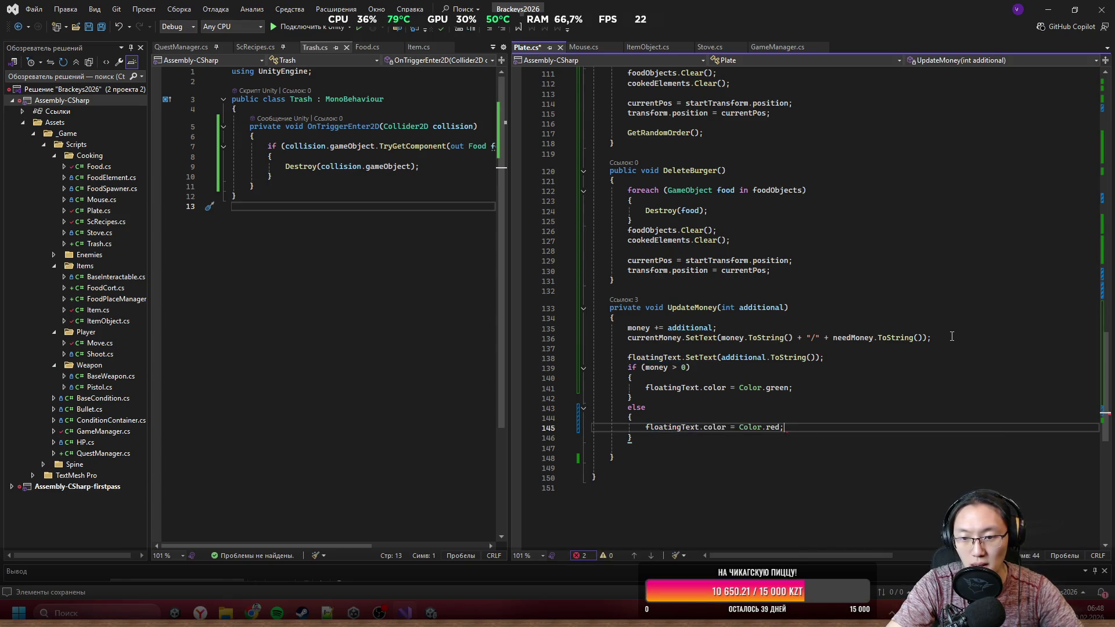
{"action": "key", "text": "Down"}
{"action": "key", "text": "Return"}
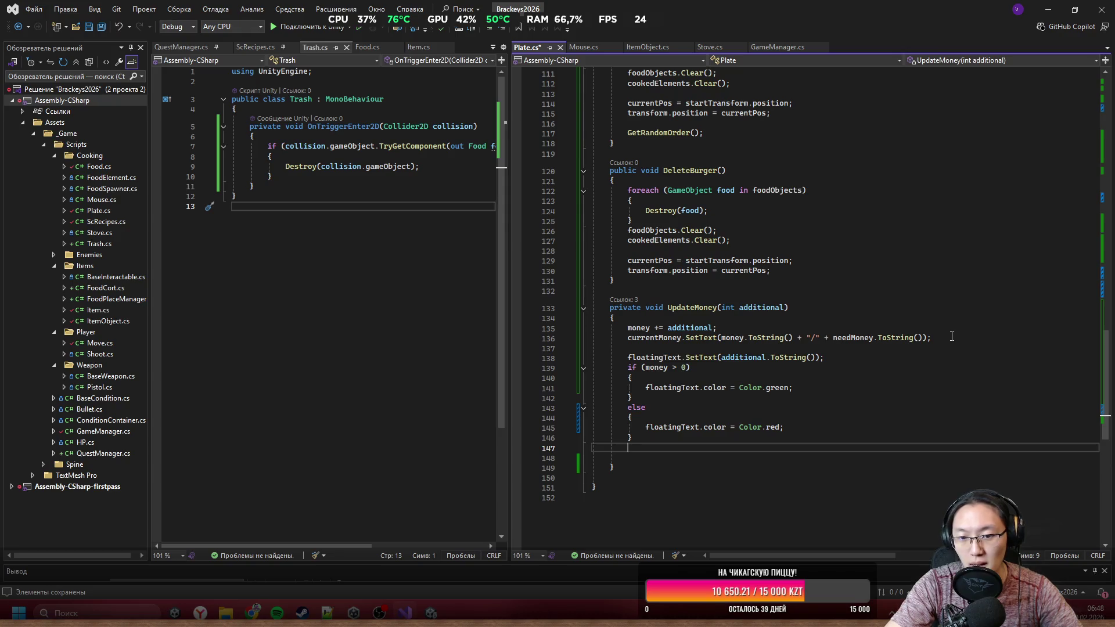
Step: Reset floatingText.rectTransform.localScale to Vector3.one and start a DOMove call on its rectTransform
{"action": "type", "text": "floatingText."}
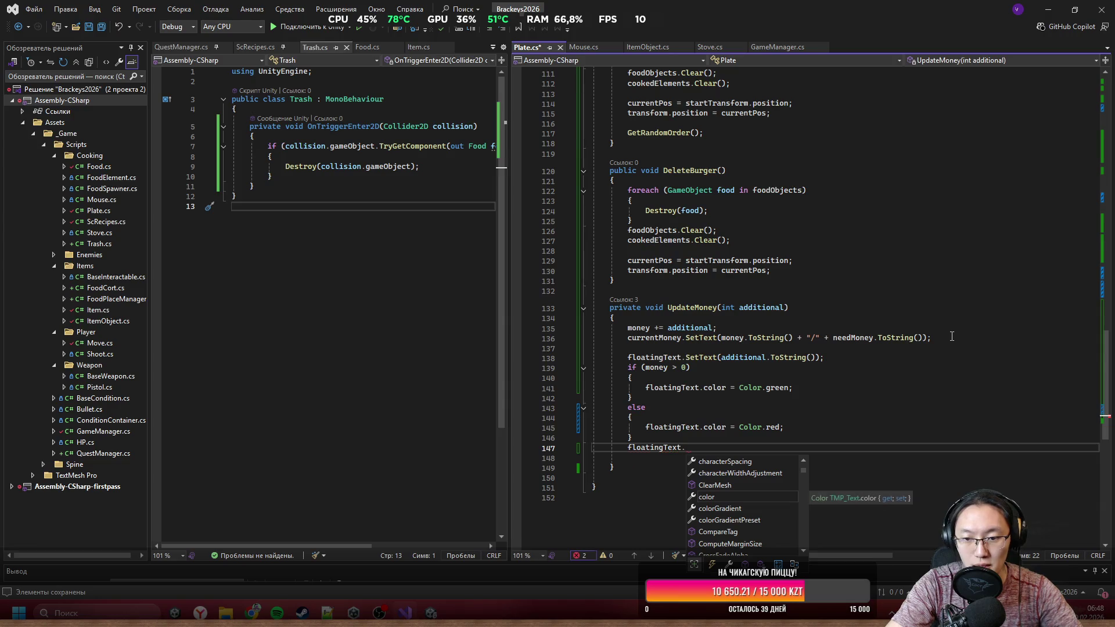
{"action": "type", "text": "Rec."}
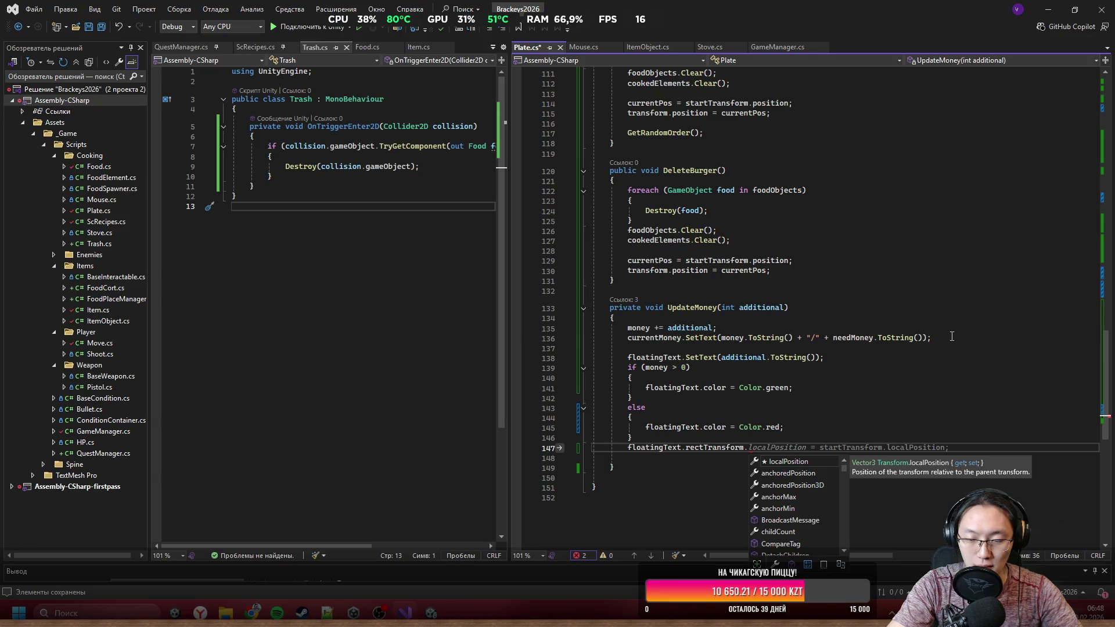
{"action": "type", "text": "lo"}
{"action": "key", "text": "Down"}
{"action": "key", "text": "Down"}
{"action": "key", "text": "Down"}
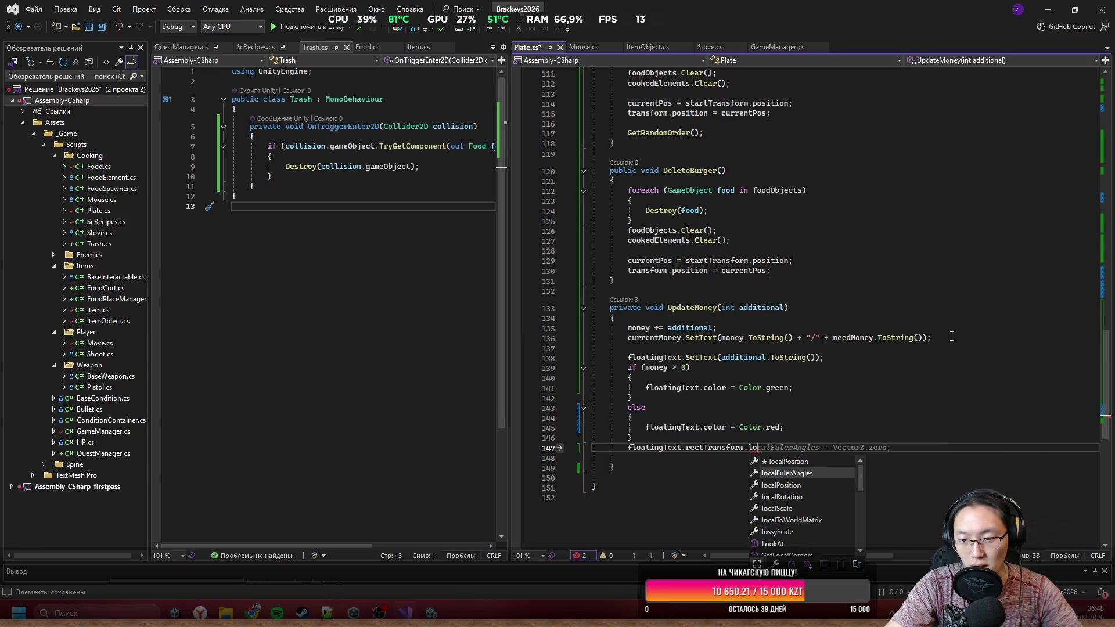
{"action": "key", "text": "Tab"}
{"action": "type", "text": "="}
{"action": "key", "text": "Tab"}
{"action": "key", "text": "Return"}
{"action": "type", "text": "f"}
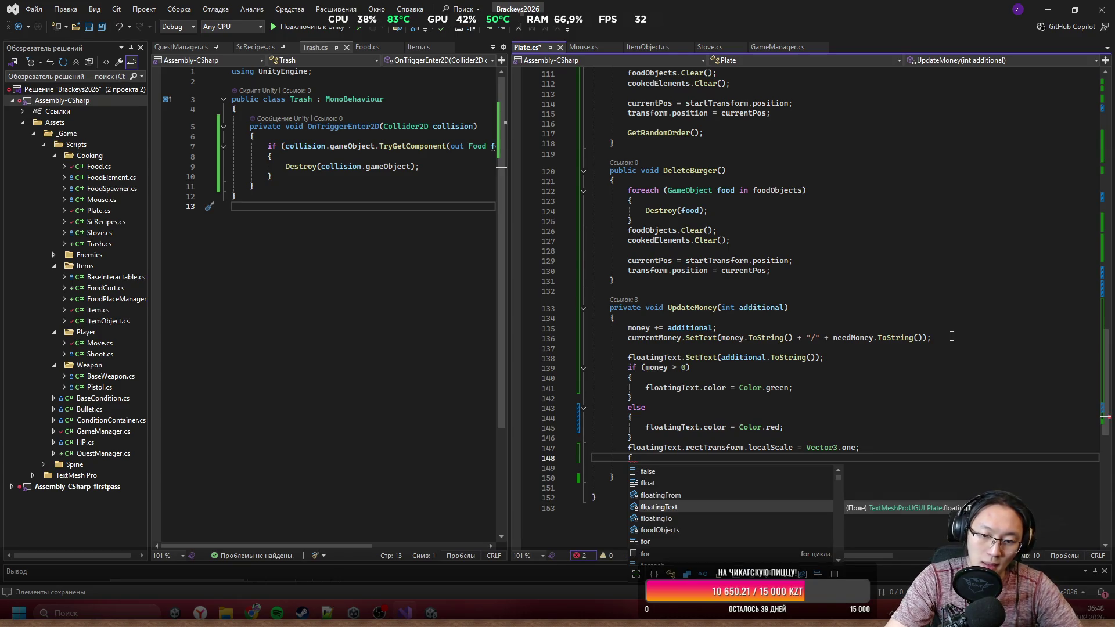
{"action": "type", "text": "."}
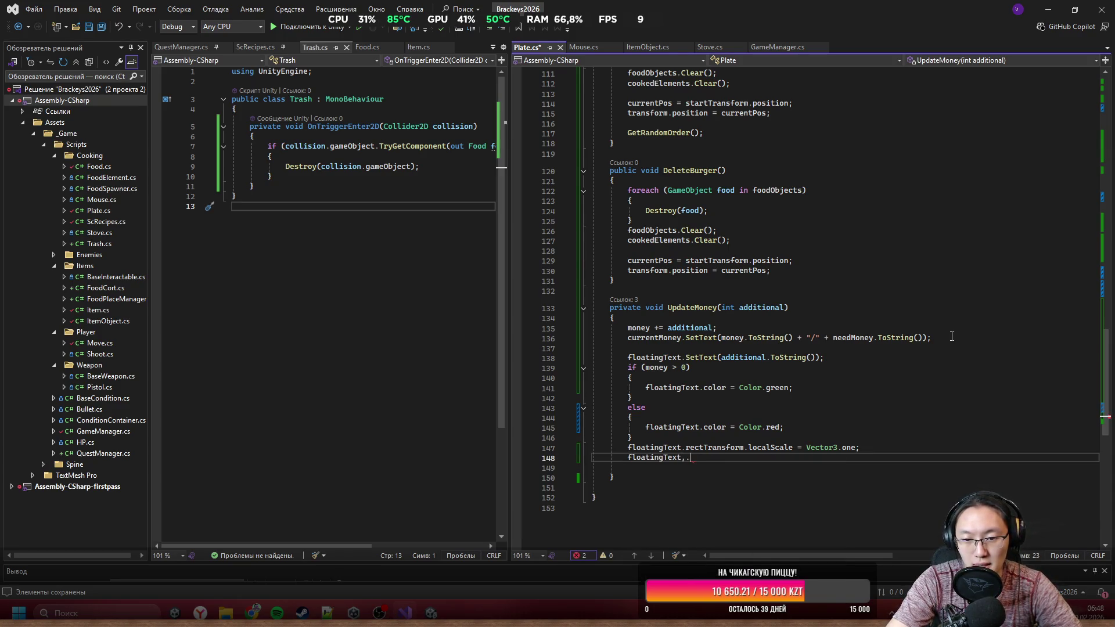
{"action": "type", "text": "Re"}
{"action": "type", "text": "ctTransform"}
{"action": "type", "text": ".doM"}
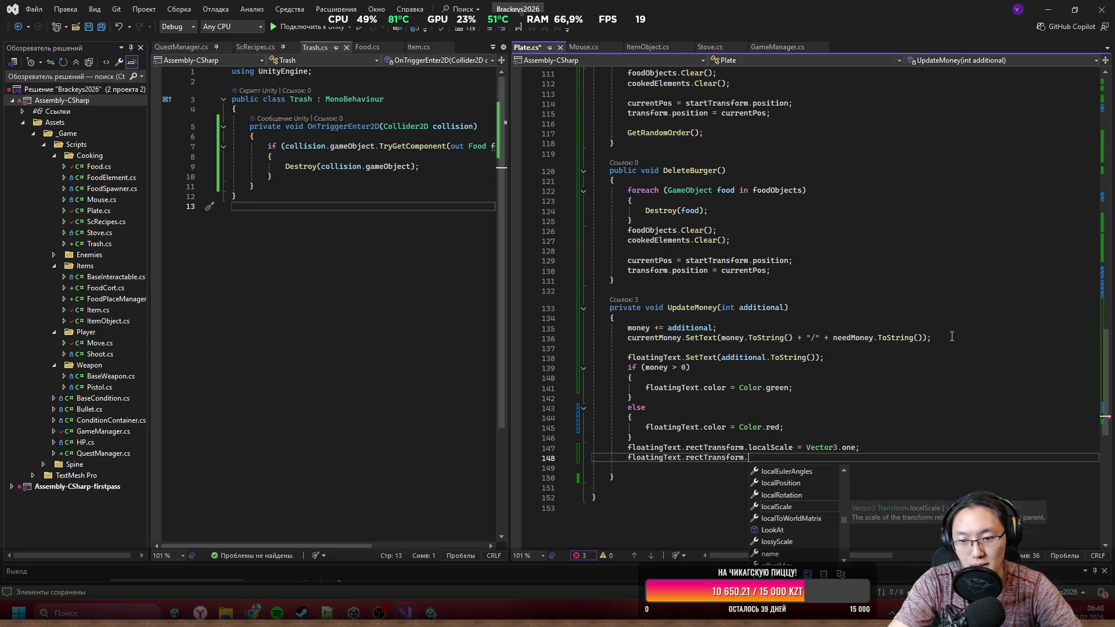
{"action": "key", "text": "Tab"}
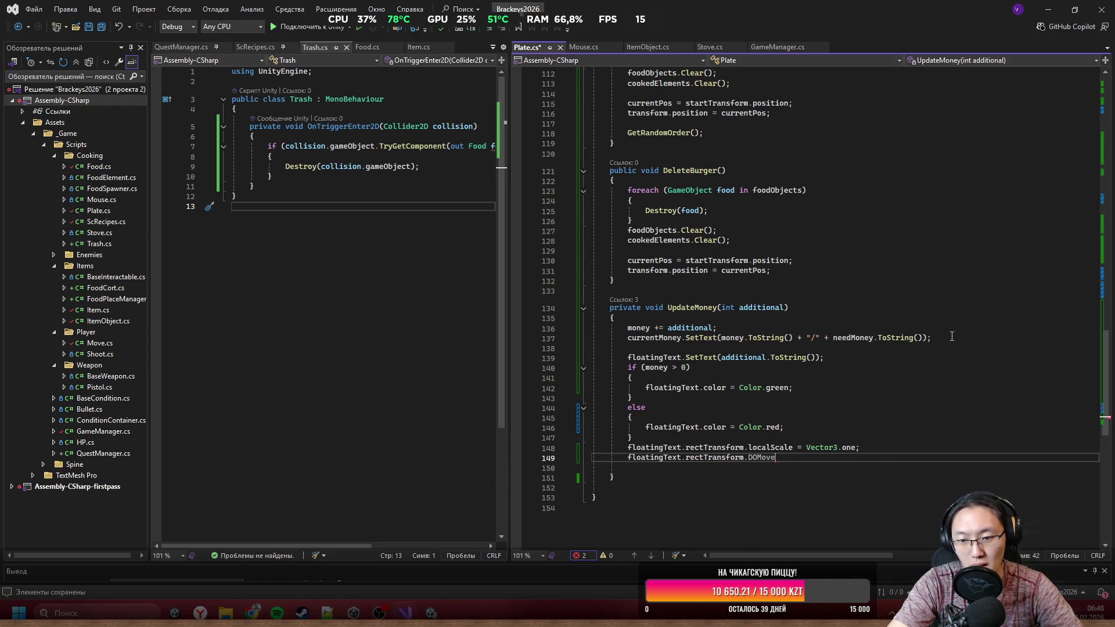
Step: Finish the DOMove call to floatingTo.position over 1f
{"action": "type", "text": "("}
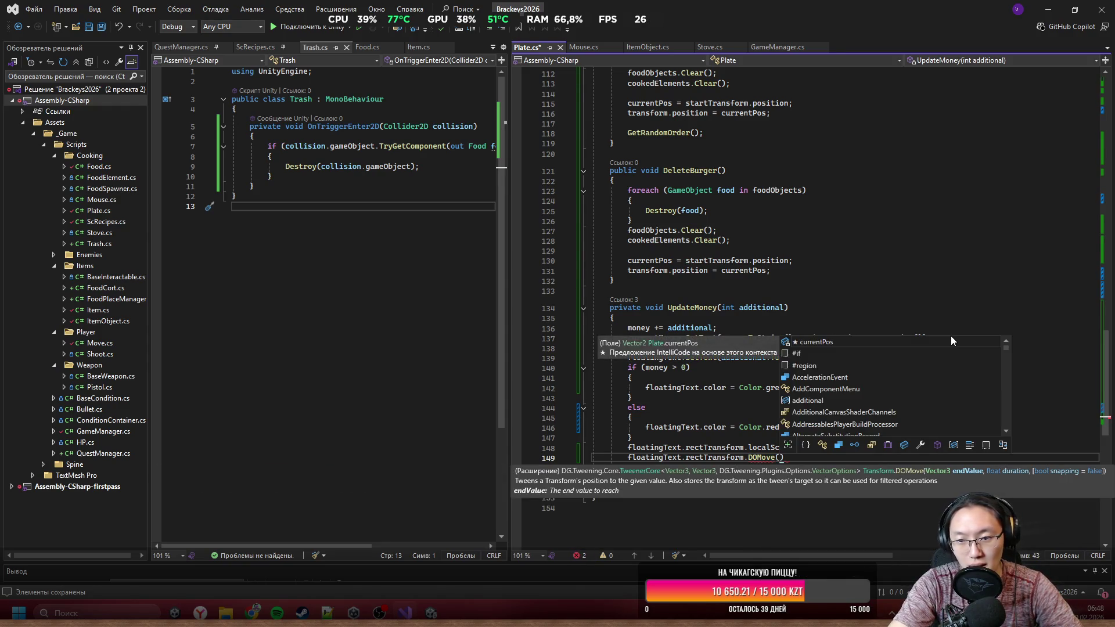
{"action": "type", "text": "fl"}
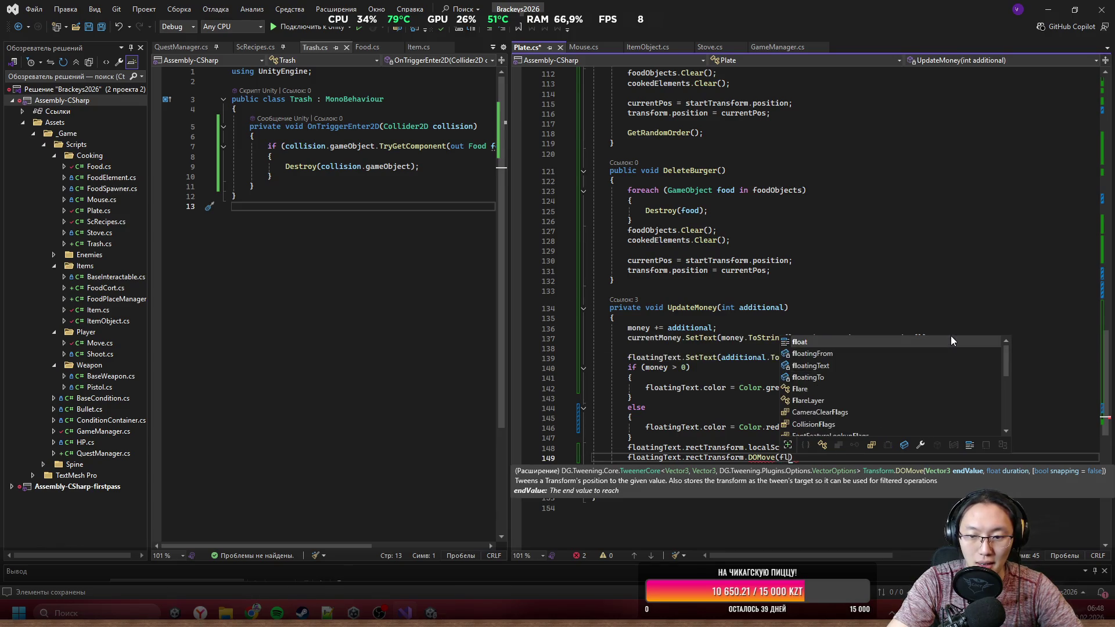
{"action": "key", "text": "Down"}
{"action": "key", "text": "Down"}
{"action": "key", "text": "Down"}
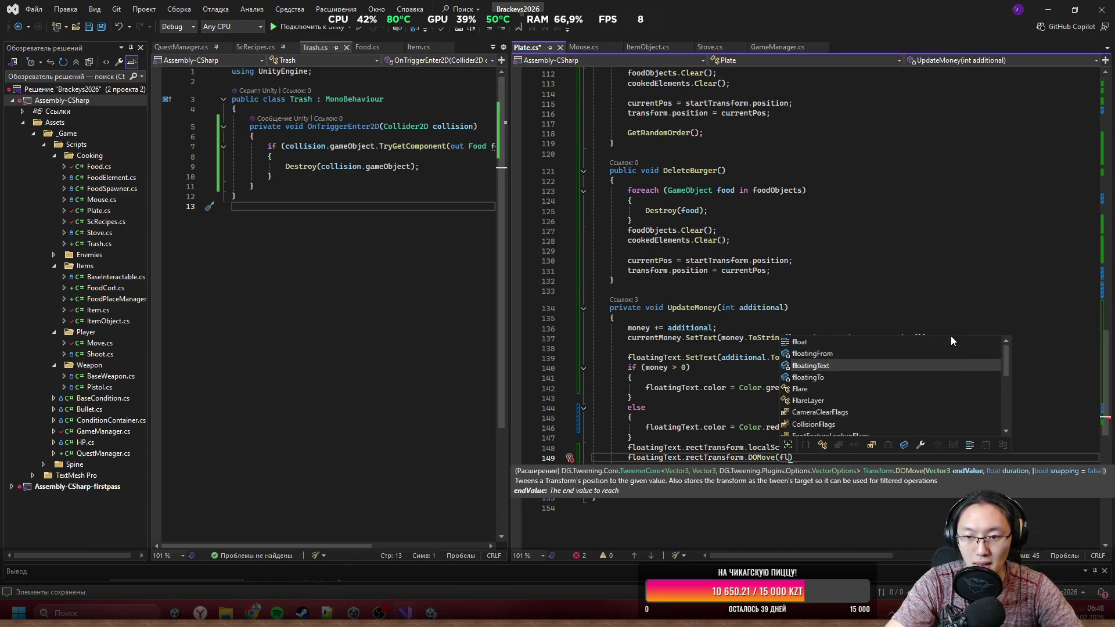
{"action": "key", "text": "Tab"}
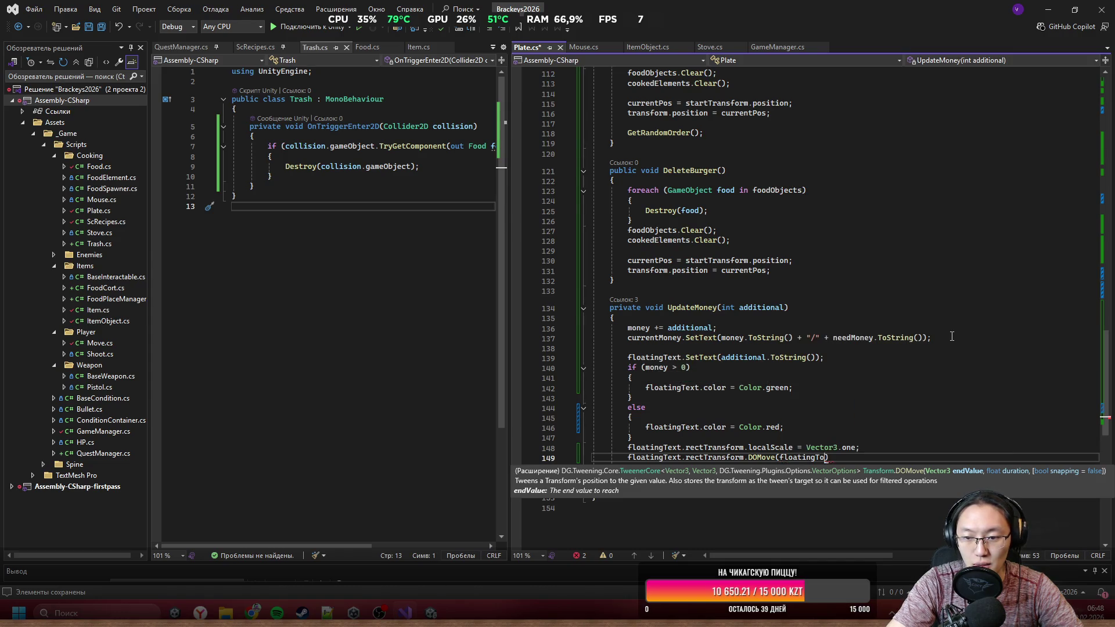
{"action": "type", "text": ","}
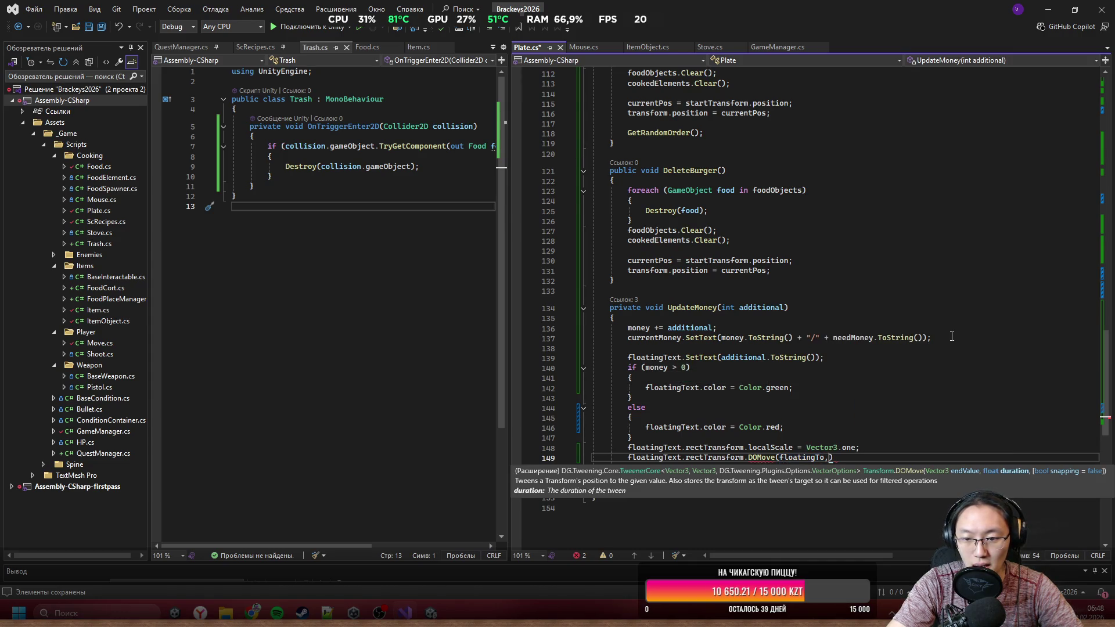
{"action": "type", "text": " 1f);"}
{"action": "key", "text": "Up"}
{"action": "left_click", "coordinate": [819, 457]}
{"action": "type", "text": ".pos"}
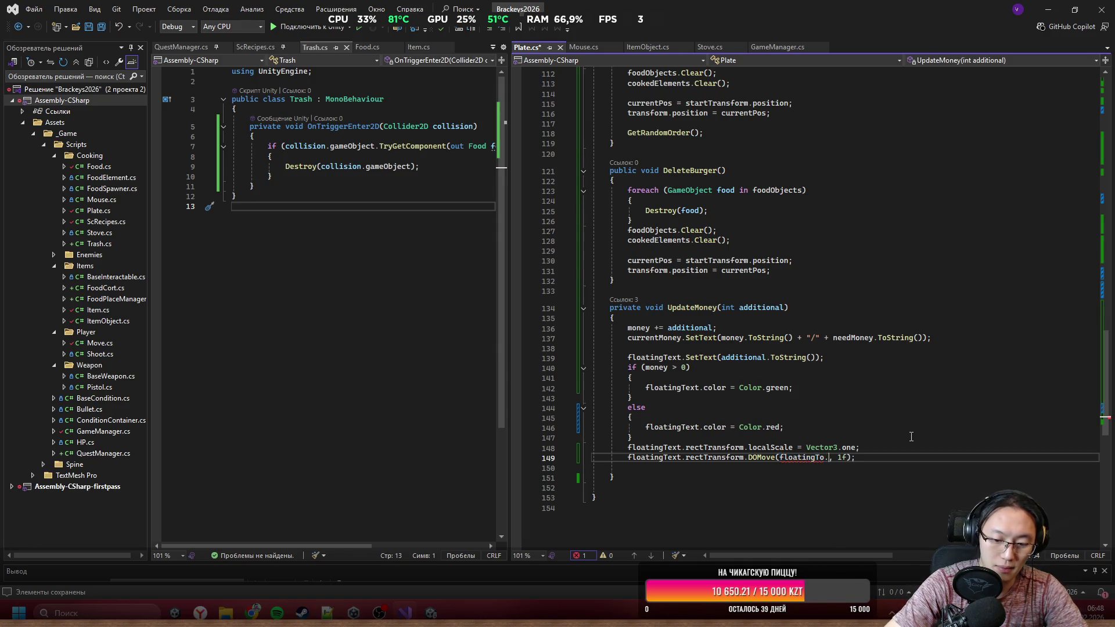
{"action": "key", "text": "Tab"}
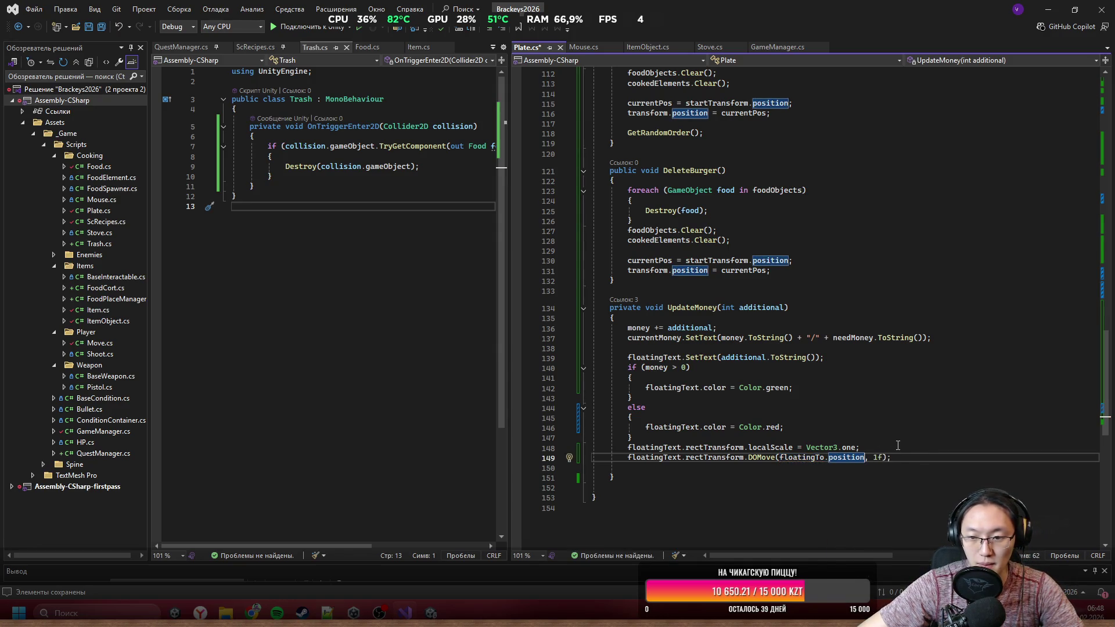
Step: Set floatingText.rectTransform.position = floatingFrom.position above the scale reset line
{"action": "left_click", "coordinate": [896, 437]}
{"action": "key", "text": "Return"}
{"action": "type", "text": "flo"}
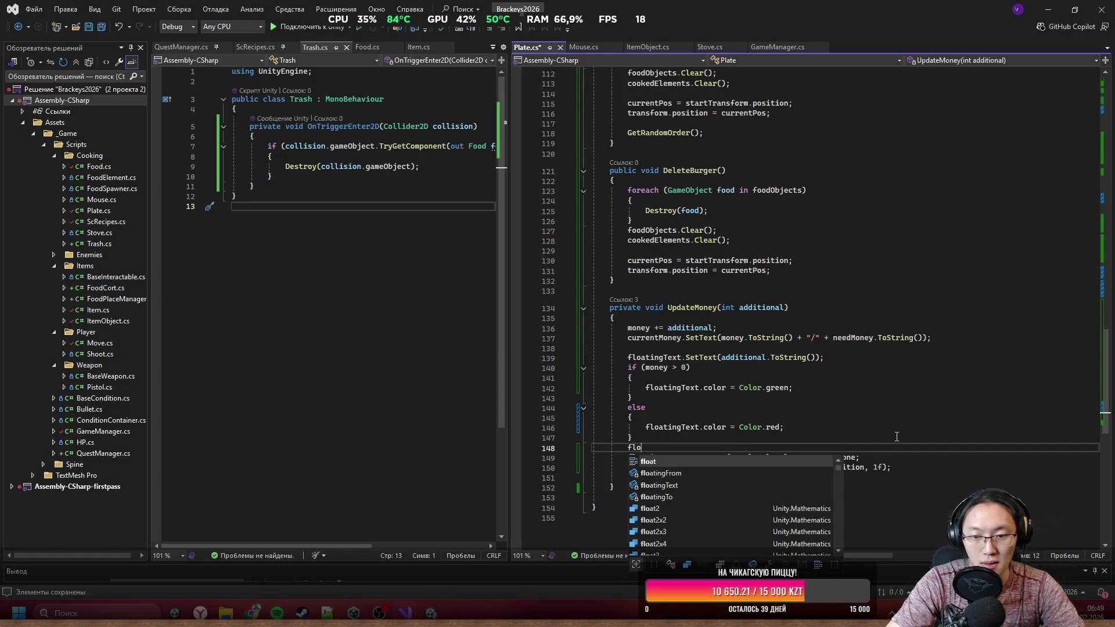
{"action": "key", "text": "Down"}
{"action": "key", "text": "Down"}
{"action": "type", "text": "."}
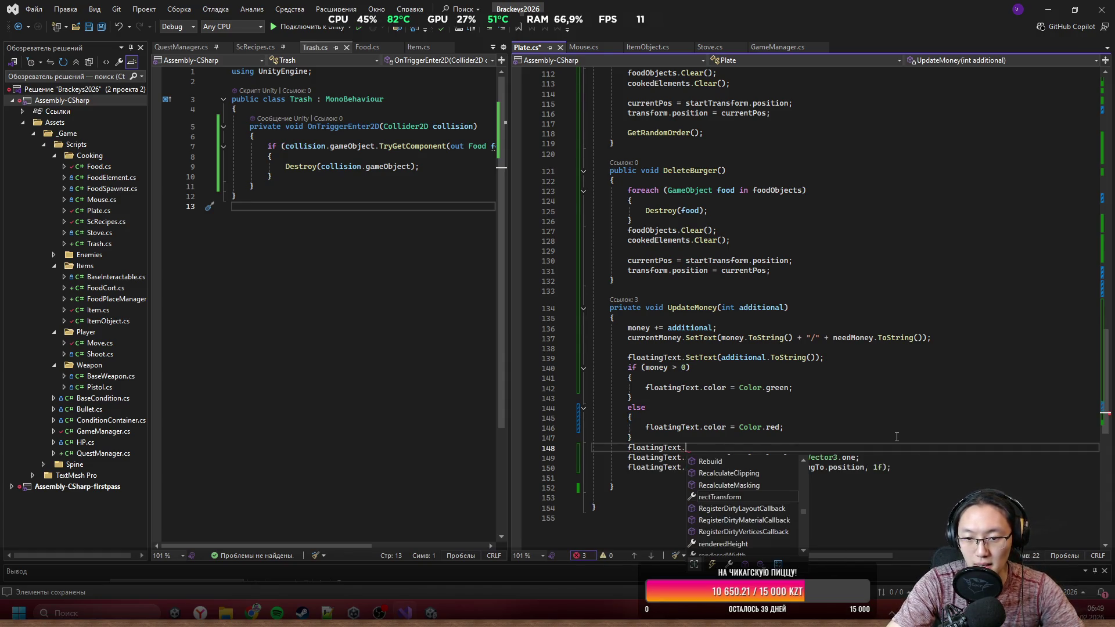
{"action": "type", "text": "rect"}
{"action": "key", "text": "Tab"}
{"action": "type", "text": ".po"}
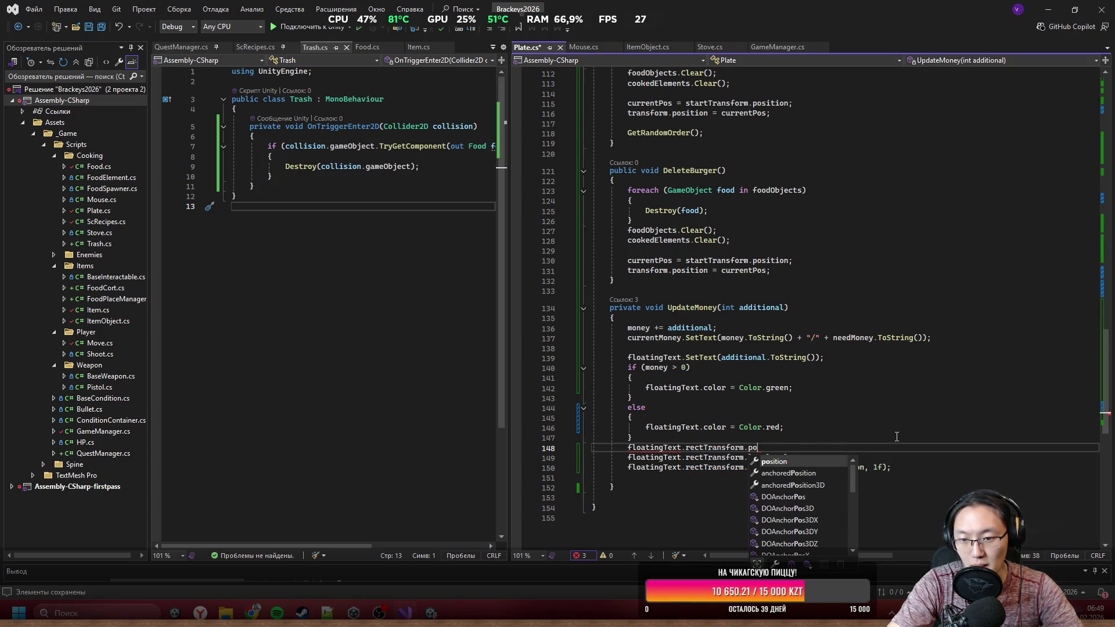
{"action": "type", "text": "sition ="}
{"action": "key", "text": "Tab"}
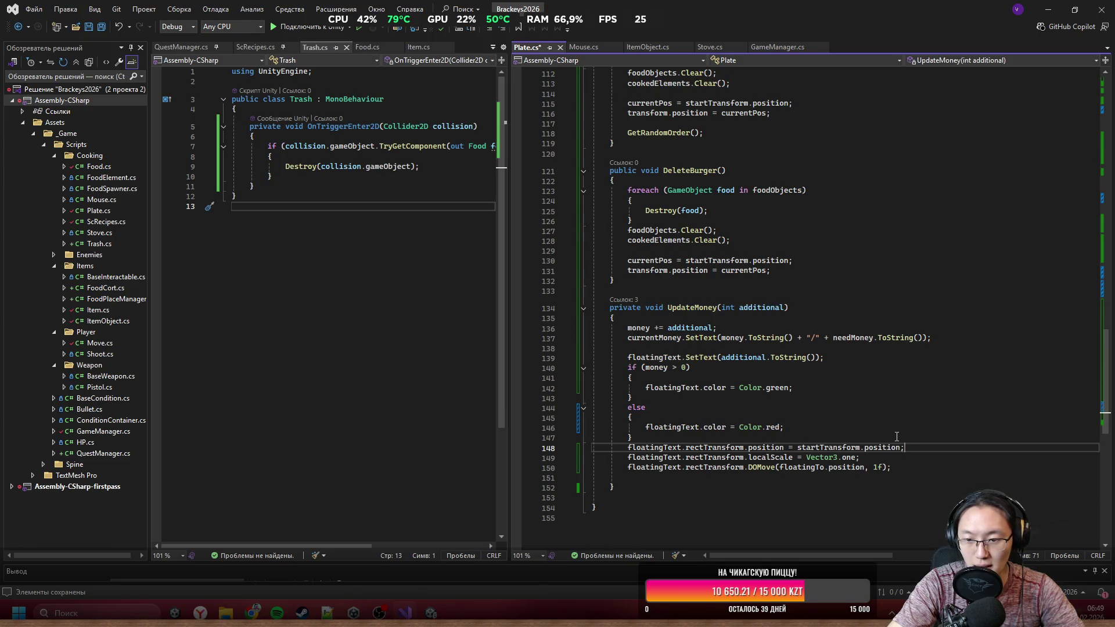
{"action": "key", "text": "ctrl+BackSpace"}
{"action": "type", "text": "f"}
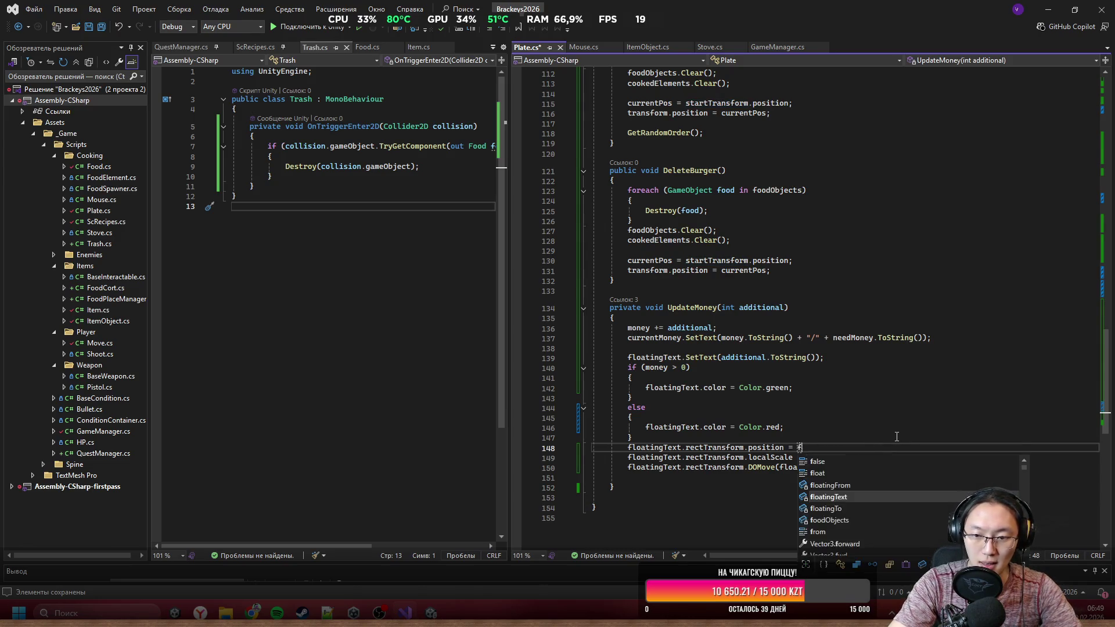
{"action": "type", "text": "loatingFrom;"}
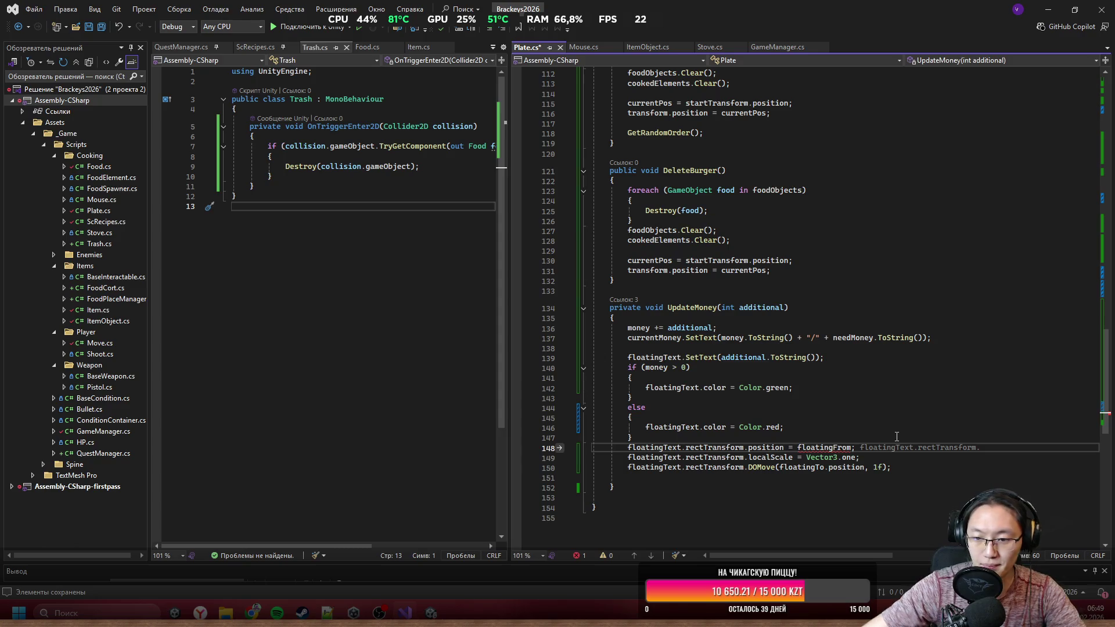
{"action": "key", "text": "Left"}
{"action": "type", "text": ".position"}
Step: Start a new floatingText statement after the DOMove line
{"action": "left_click", "coordinate": [899, 468]}
{"action": "key", "text": "Return"}
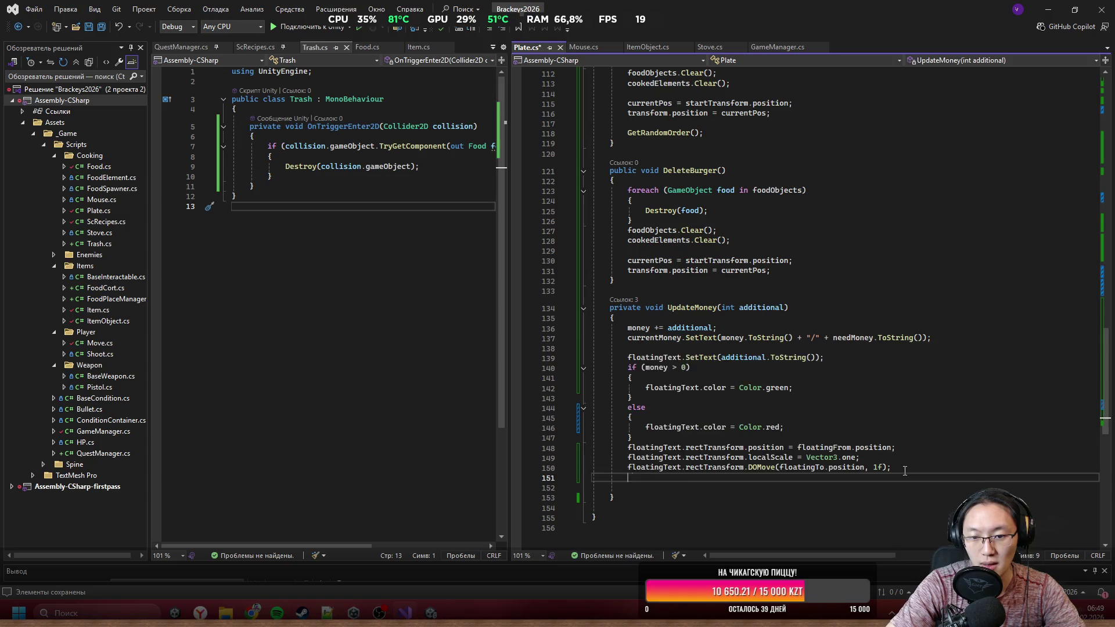
{"action": "type", "text": "fl"}
{"action": "key", "text": "Down"}
{"action": "key", "text": "Tab"}
{"action": "type", "text": "."}
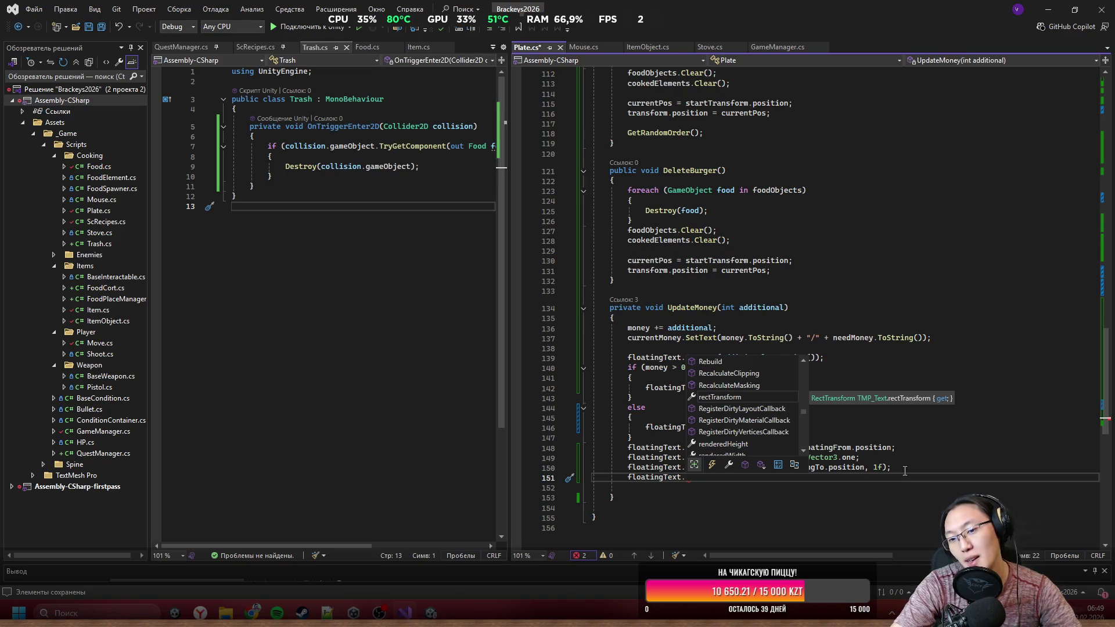
Step: Add a GetComponent<Image>() call on floatingText
{"action": "type", "text": "i"}
{"action": "key", "text": "BackSpace"}
{"action": "type", "text": "G"}
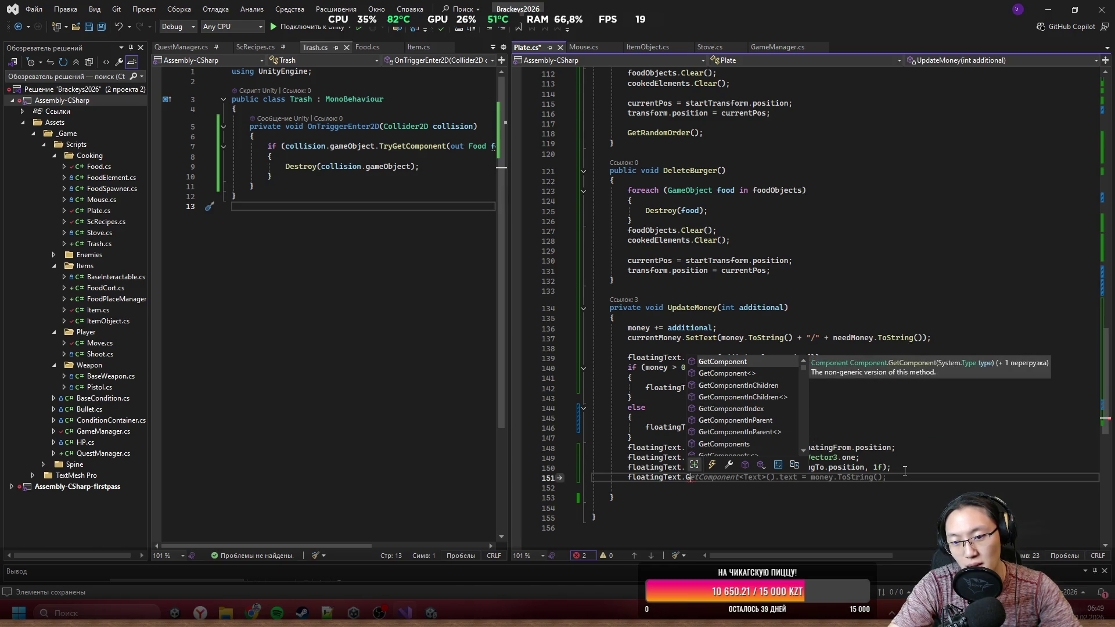
{"action": "key", "text": "Tab"}
{"action": "type", "text": "<Ima"}
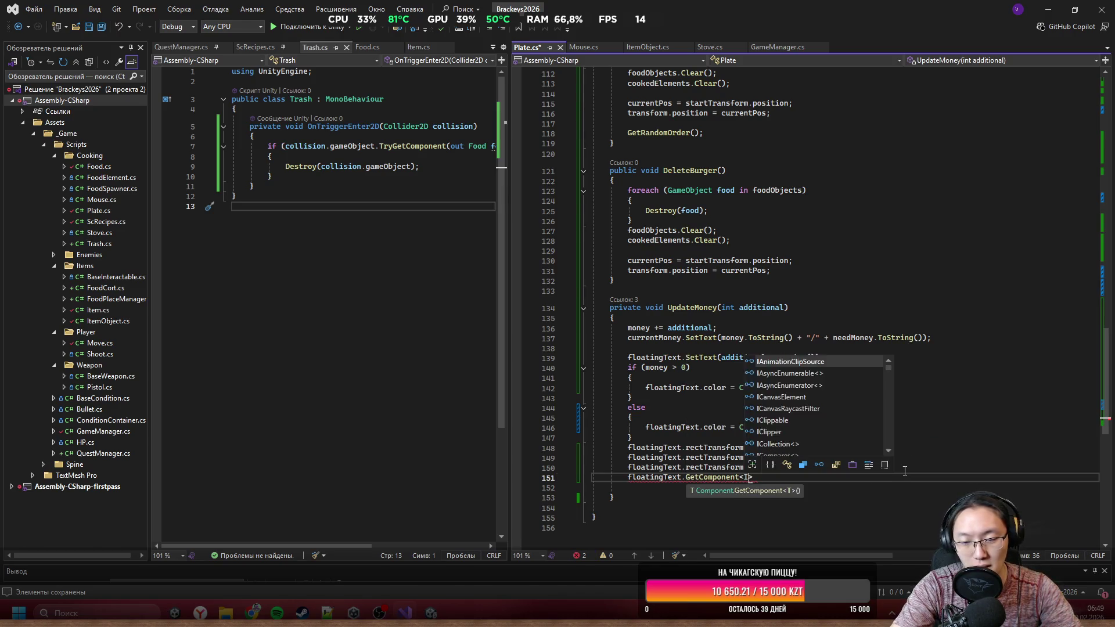
{"action": "key", "text": "Tab"}
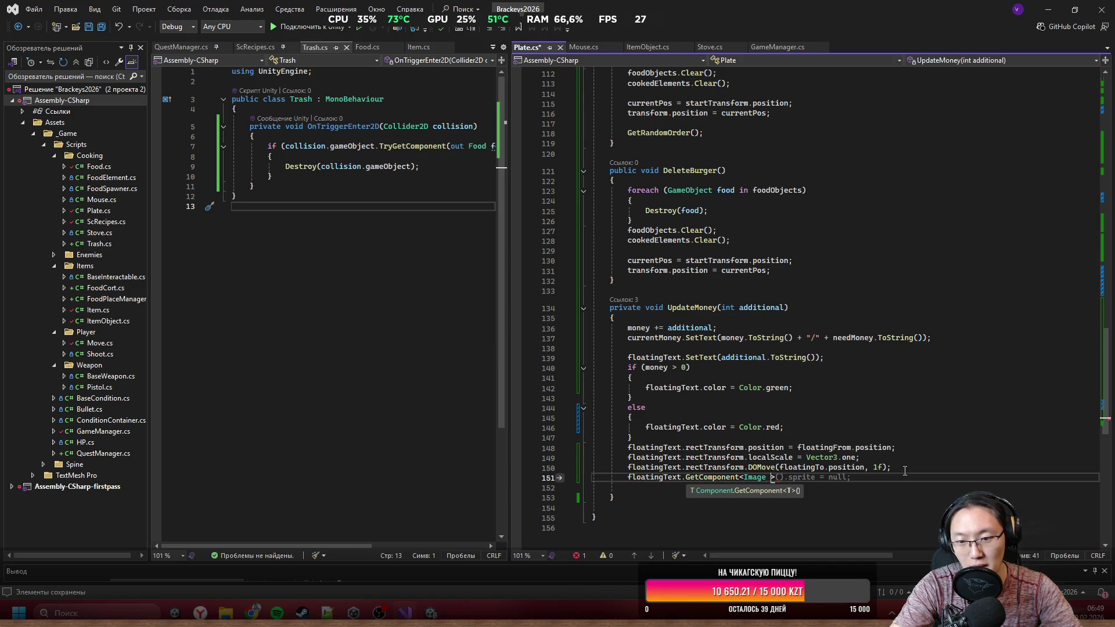
{"action": "type", "text": "()."}
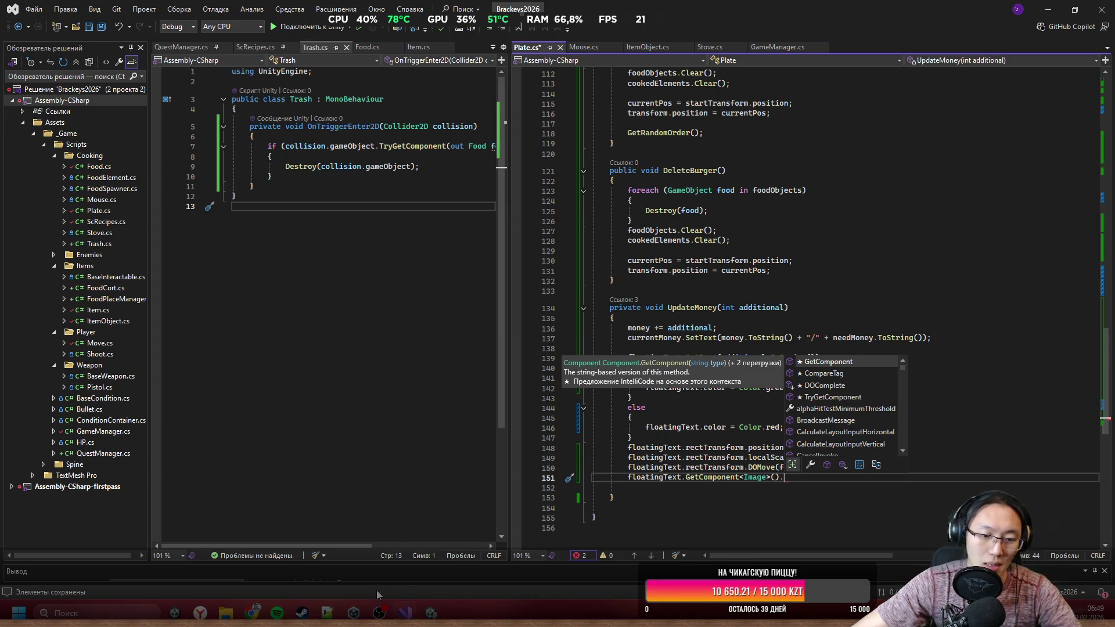
Step: Replace GetComponent<Image>() with DOFade(0, 1); and return to the Unity editor
{"action": "left_click", "coordinate": [783, 477]}
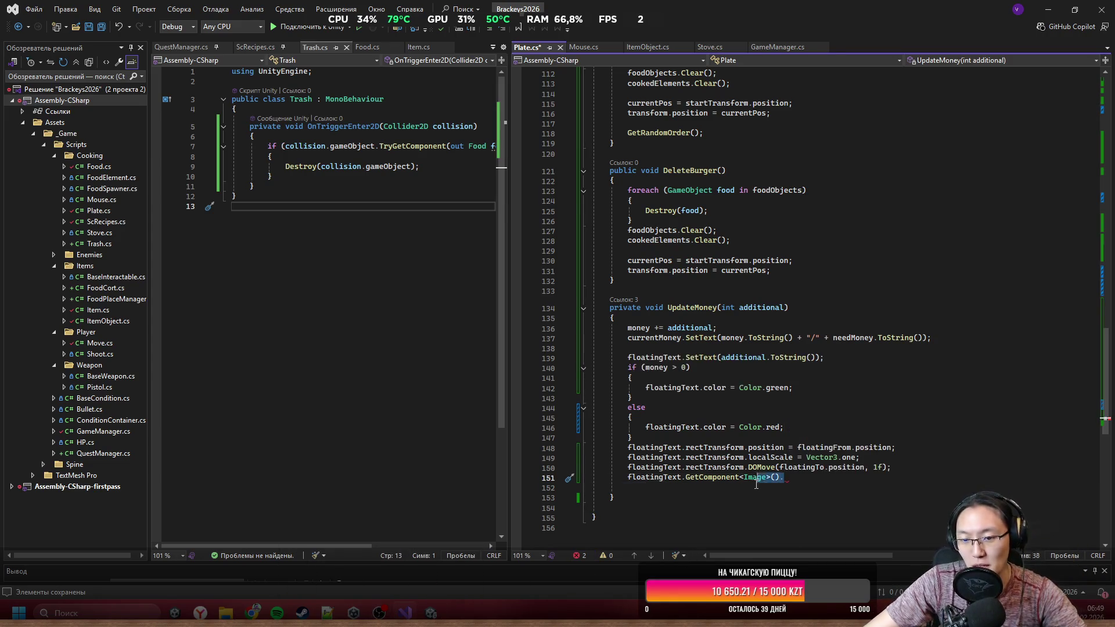
{"action": "left_click_drag", "start_coordinate": [784, 477], "coordinate": [688, 477]}
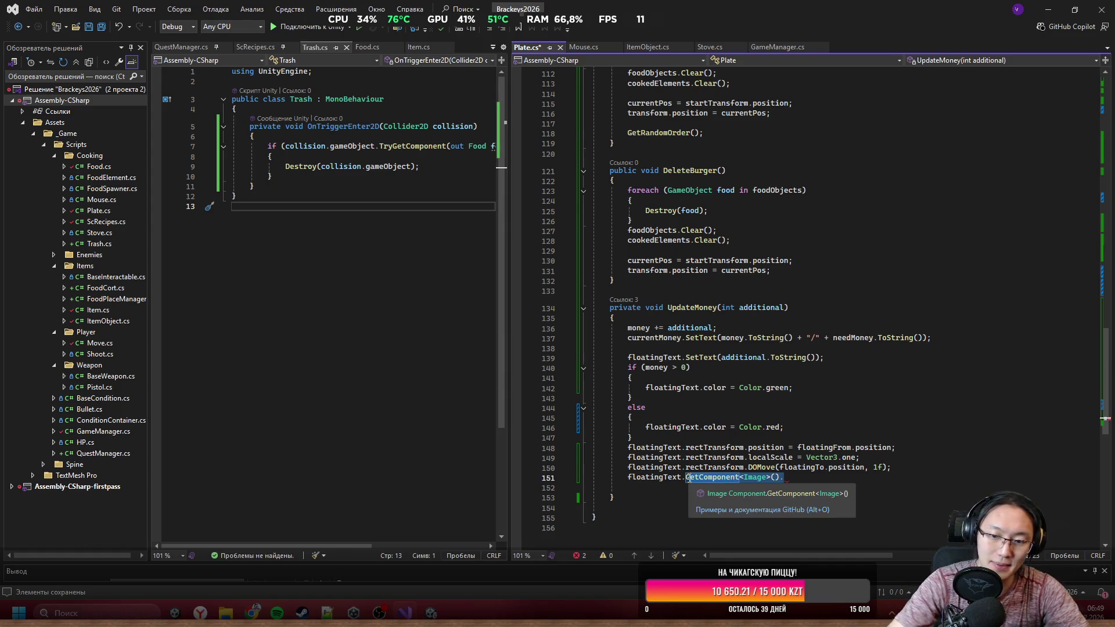
{"action": "key", "text": "BackSpace"}
{"action": "type", "text": "do"}
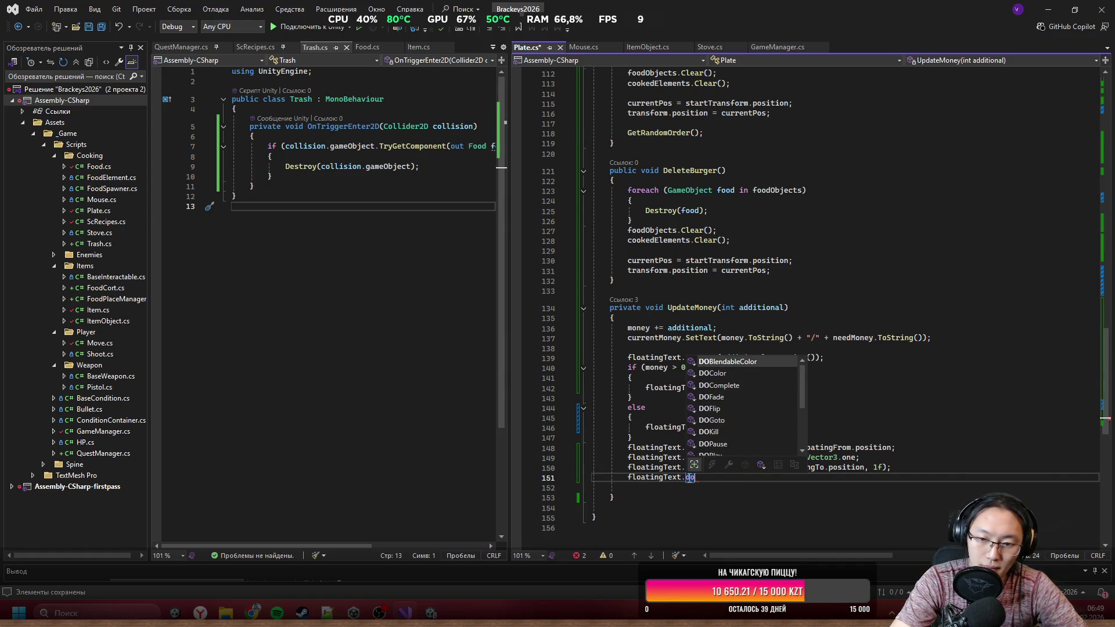
{"action": "type", "text": "c("}
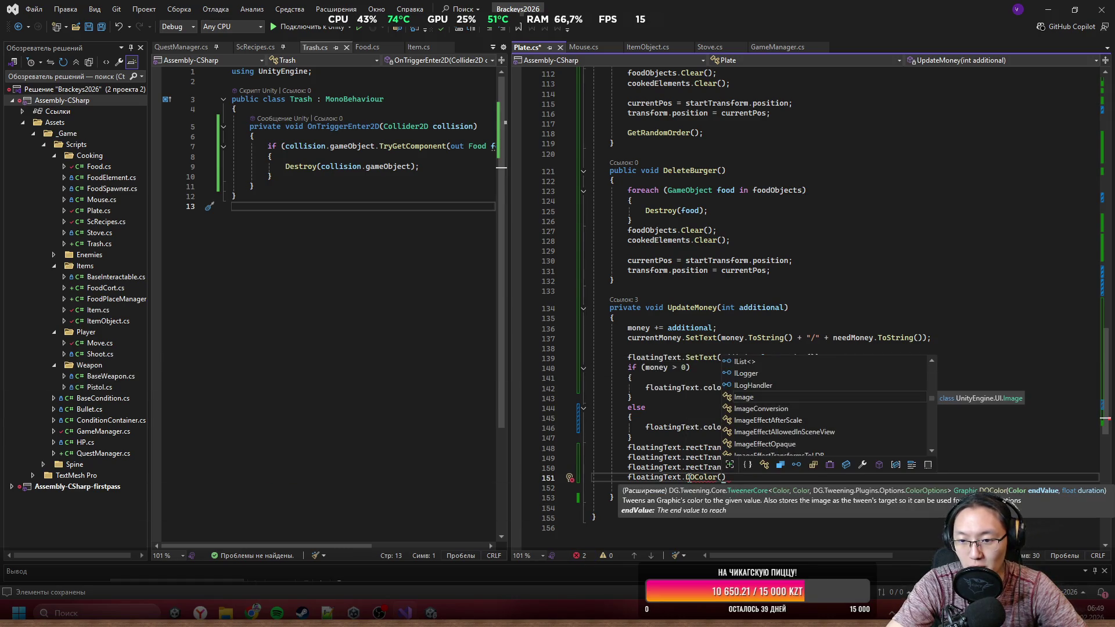
{"action": "key", "text": "BackSpace"}
{"action": "key", "text": "BackSpace"}
{"action": "key", "text": "BackSpace"}
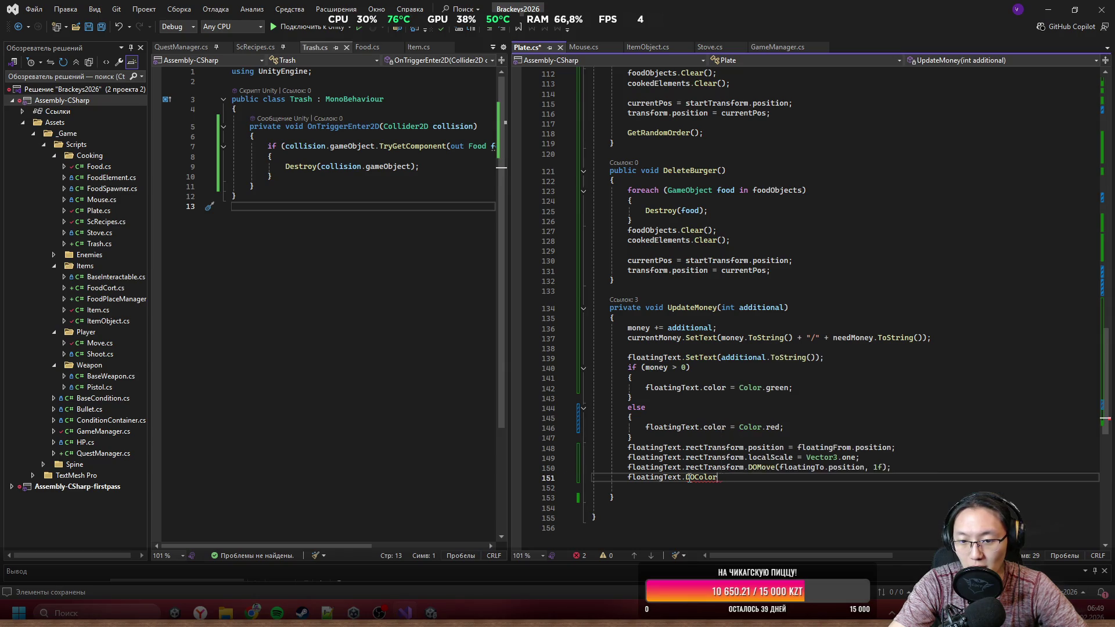
{"action": "type", "text": "doF"}
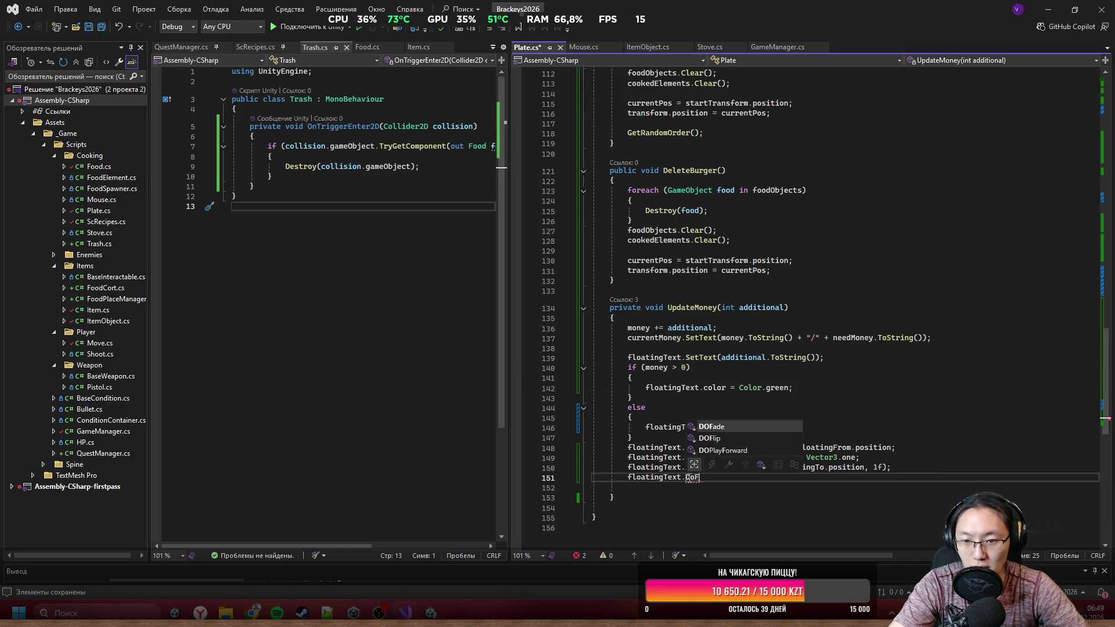
{"action": "key", "text": "Tab"}
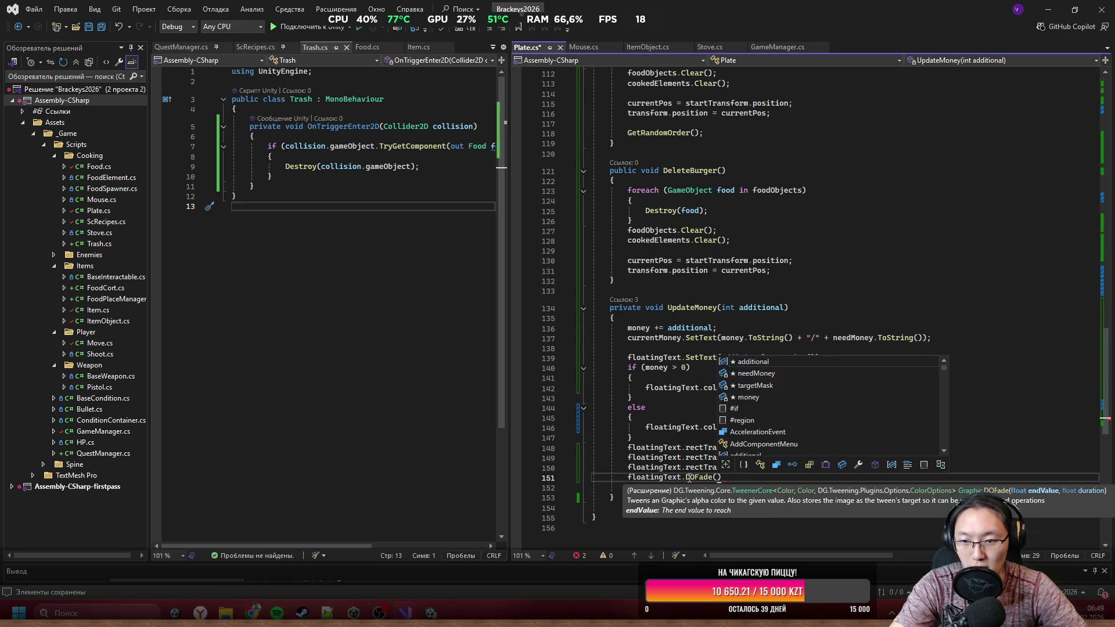
{"action": "type", "text": "0,"}
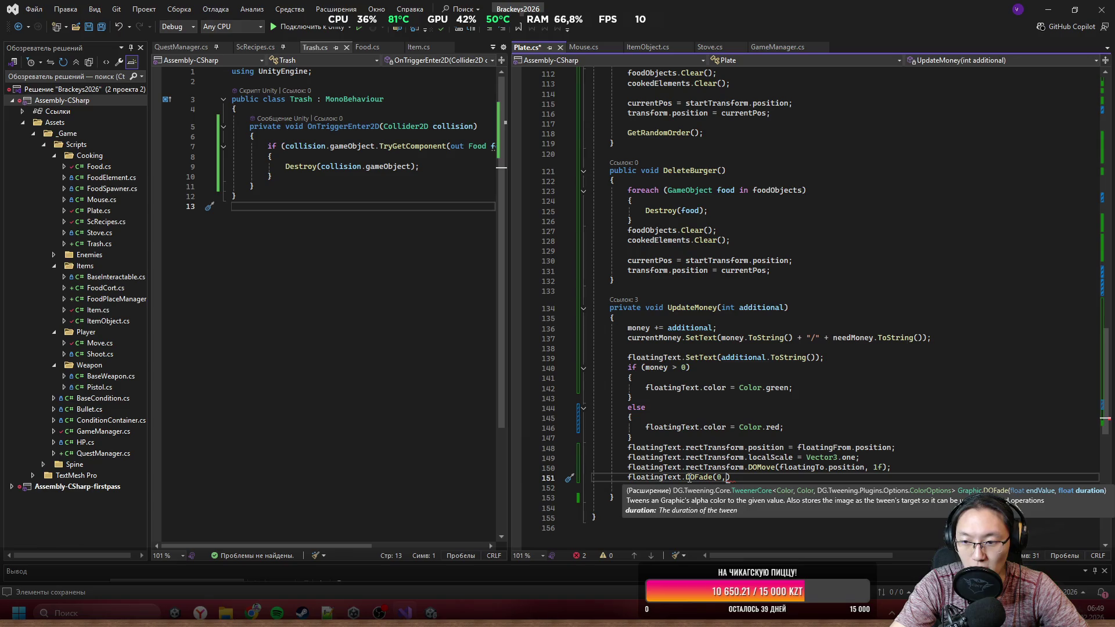
{"action": "type", "text": " 1);"}
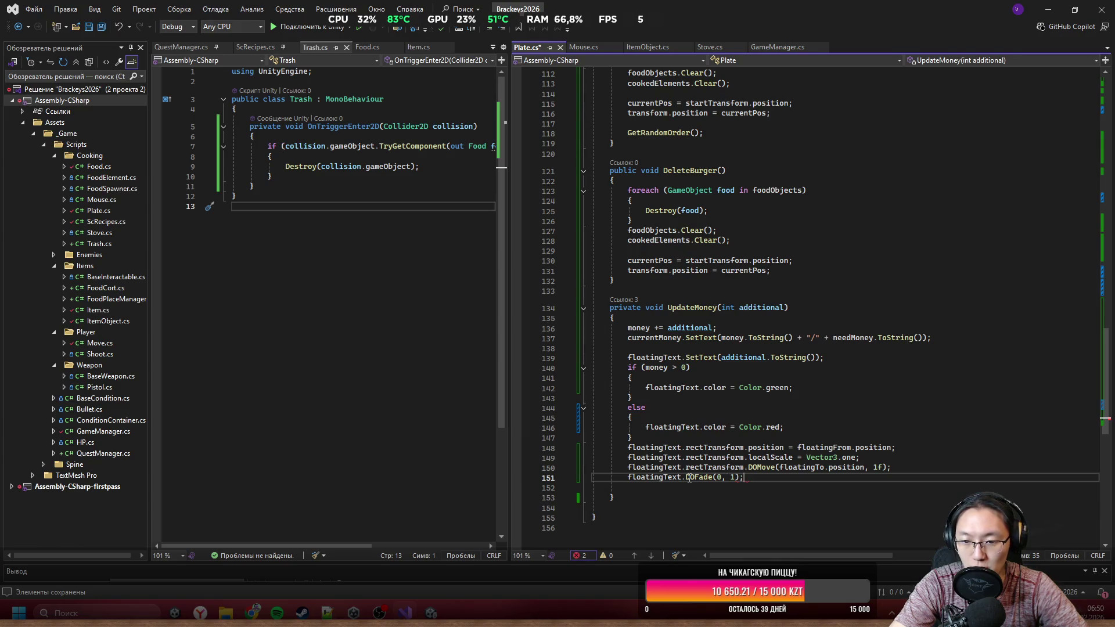
{"action": "key", "text": "alt+Tab"}
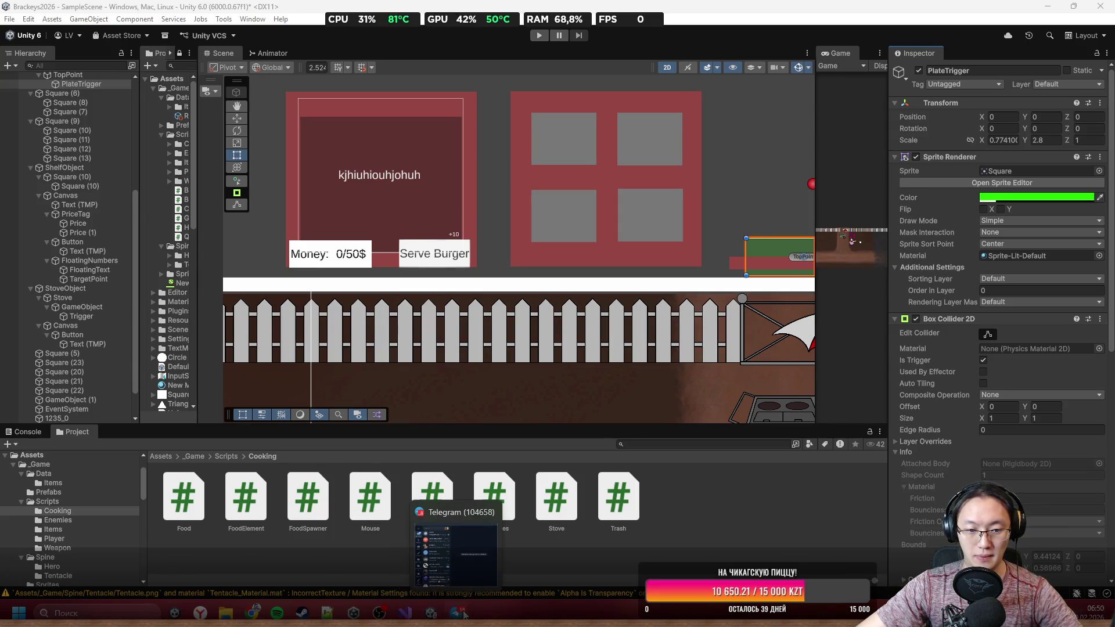
Step: Bring Unity forward and frame the burger cart's PlateTrigger, scrolling to its Plate script
{"action": "left_click", "coordinate": [430, 614]}
{"action": "scroll", "coordinate": [643, 259], "scroll_direction": "down", "scroll_amount": 2}
{"action": "scroll", "coordinate": [607, 200], "scroll_direction": "down", "scroll_amount": 1}
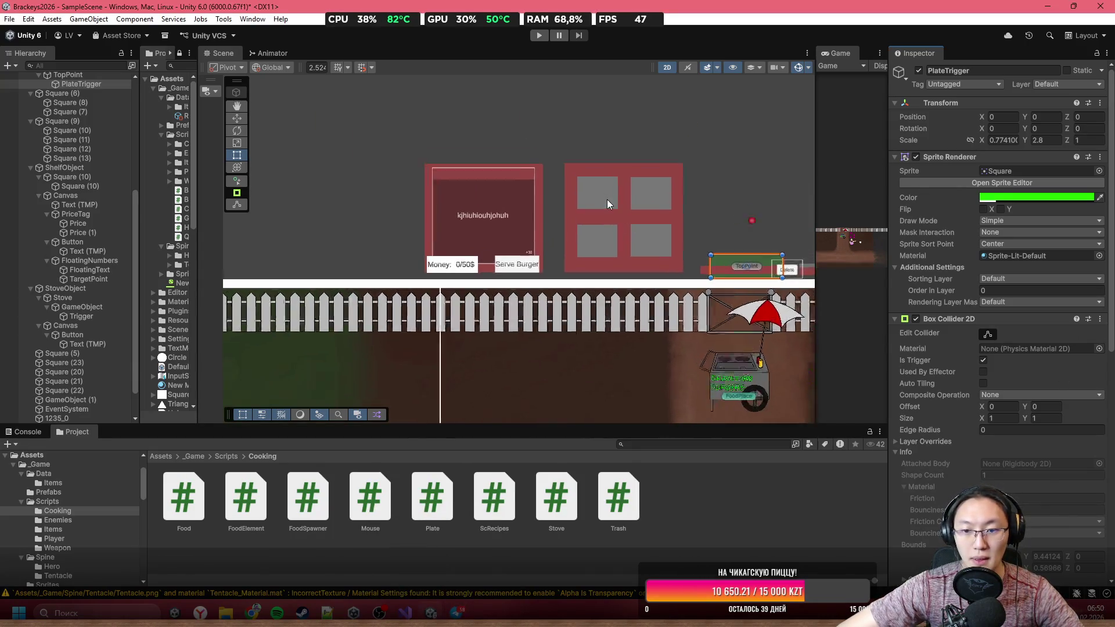
{"action": "scroll", "coordinate": [607, 200], "scroll_direction": "up", "scroll_amount": 3}
{"action": "left_click_drag", "start_coordinate": [584, 344], "coordinate": [584, 146]}
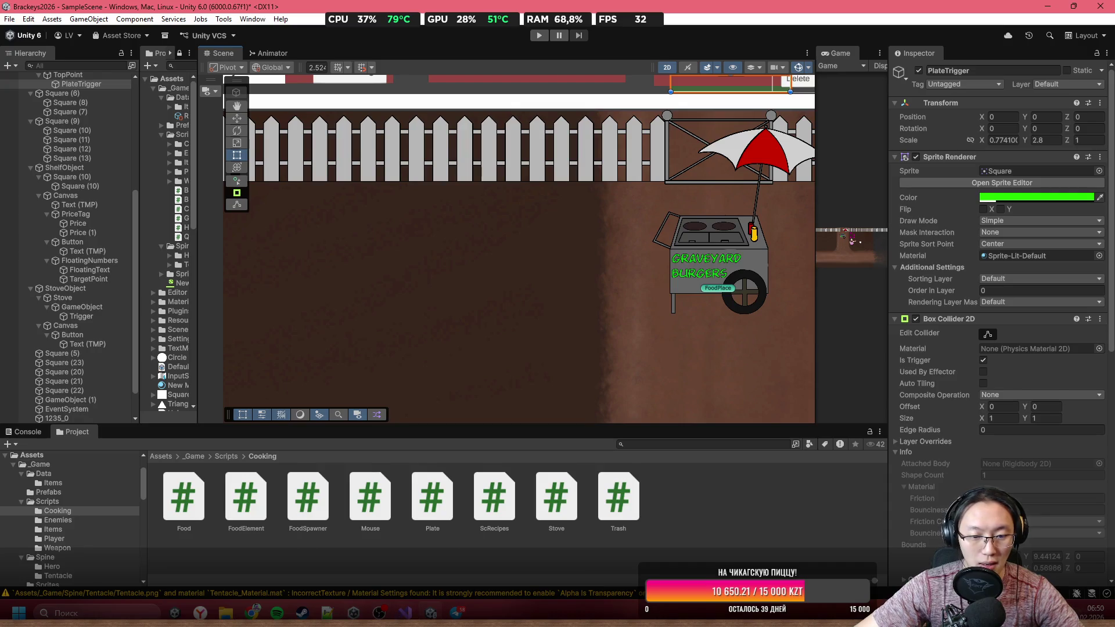
{"action": "left_click_drag", "start_coordinate": [602, 161], "coordinate": [640, 356]}
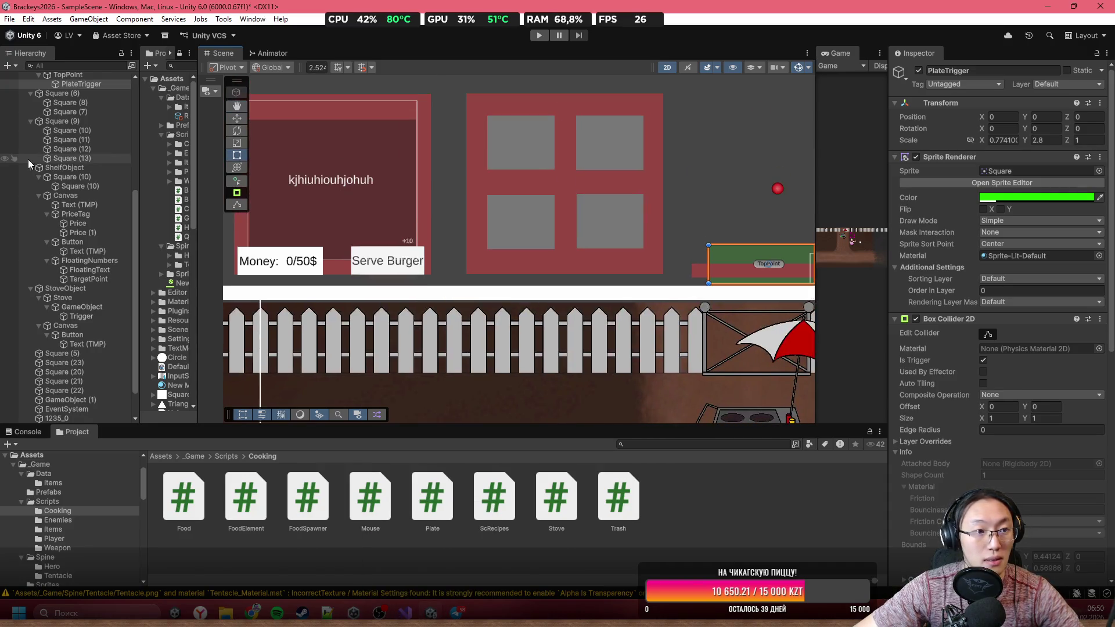
{"action": "scroll", "coordinate": [1028, 325], "scroll_direction": "down", "scroll_amount": 8}
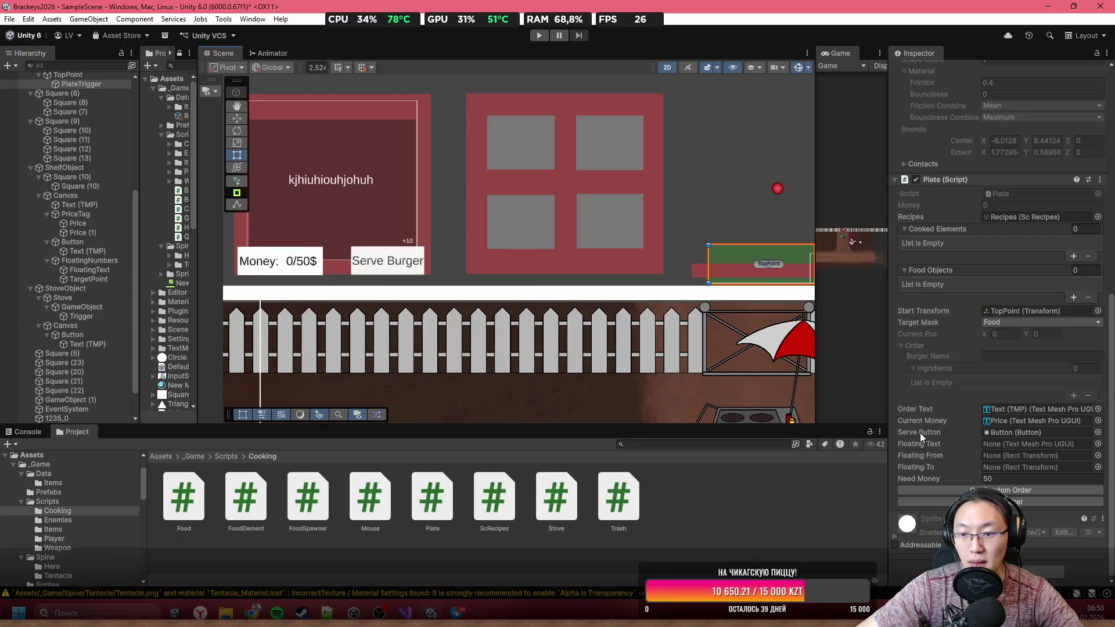
Step: Assign FloatingText, FloatingNumbers and TargetPoint to the Plate script's fields, then enter Play mode
{"action": "mouse_move", "coordinate": [87, 270]}
{"action": "left_mouse_down"}
{"action": "mouse_move", "coordinate": [1054, 469]}
{"action": "mouse_move", "coordinate": [1048, 441]}
{"action": "left_mouse_up"}
{"action": "left_click_drag", "start_coordinate": [89, 261], "coordinate": [1016, 456]}
{"action": "left_click_drag", "start_coordinate": [98, 279], "coordinate": [1060, 467]}
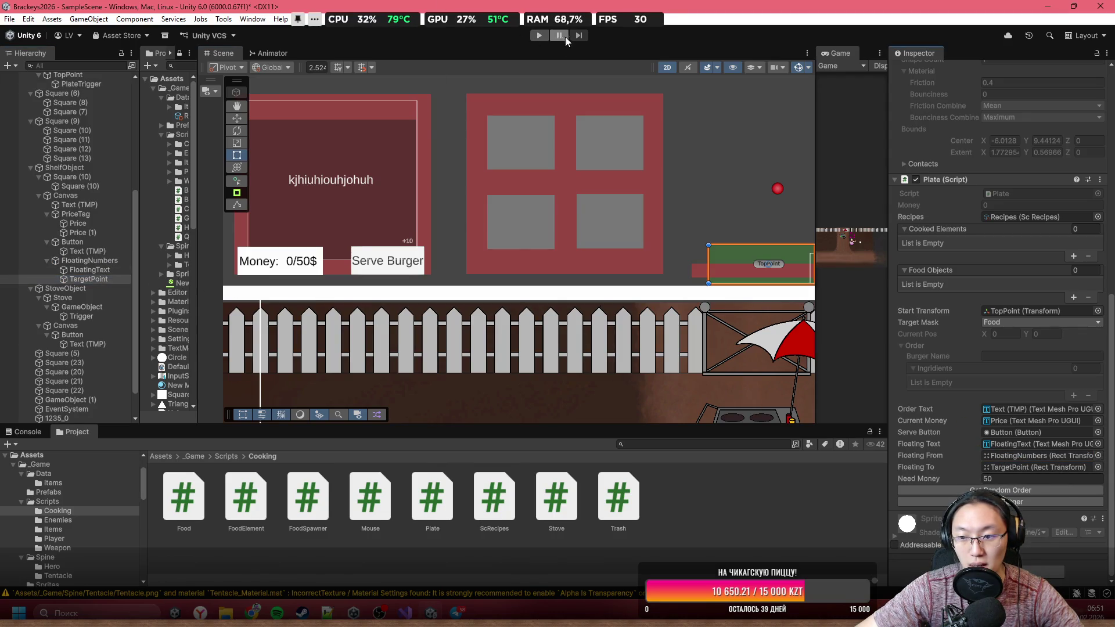
{"action": "key", "text": "ctrl+p"}
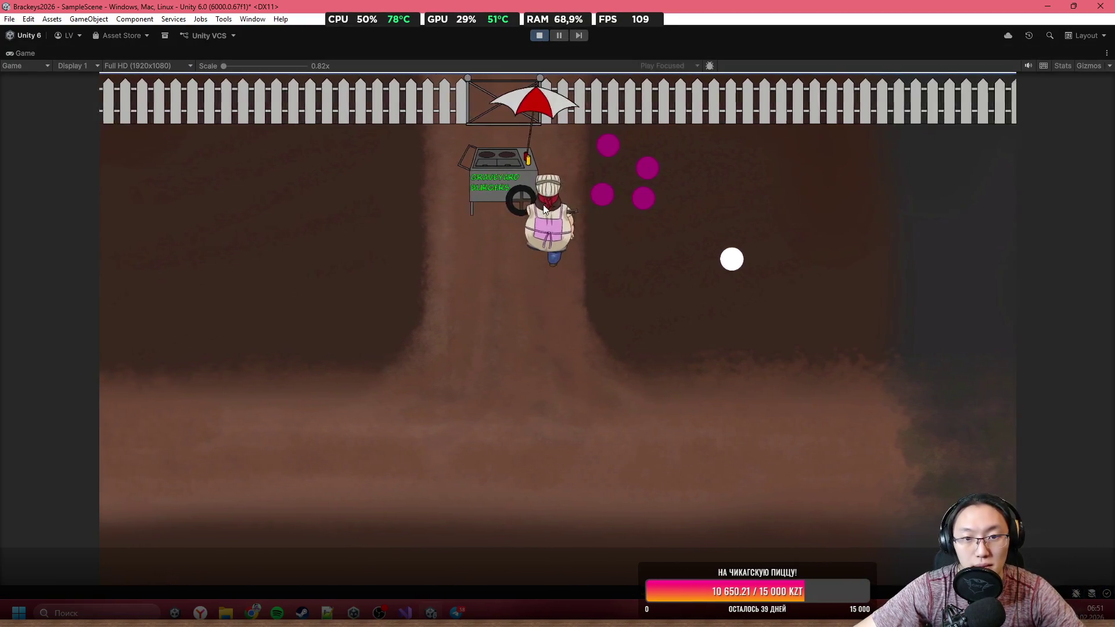
Step: Use the burger cart, place bread and an ingredient on the plate, and serve it
{"action": "key", "text": "e"}
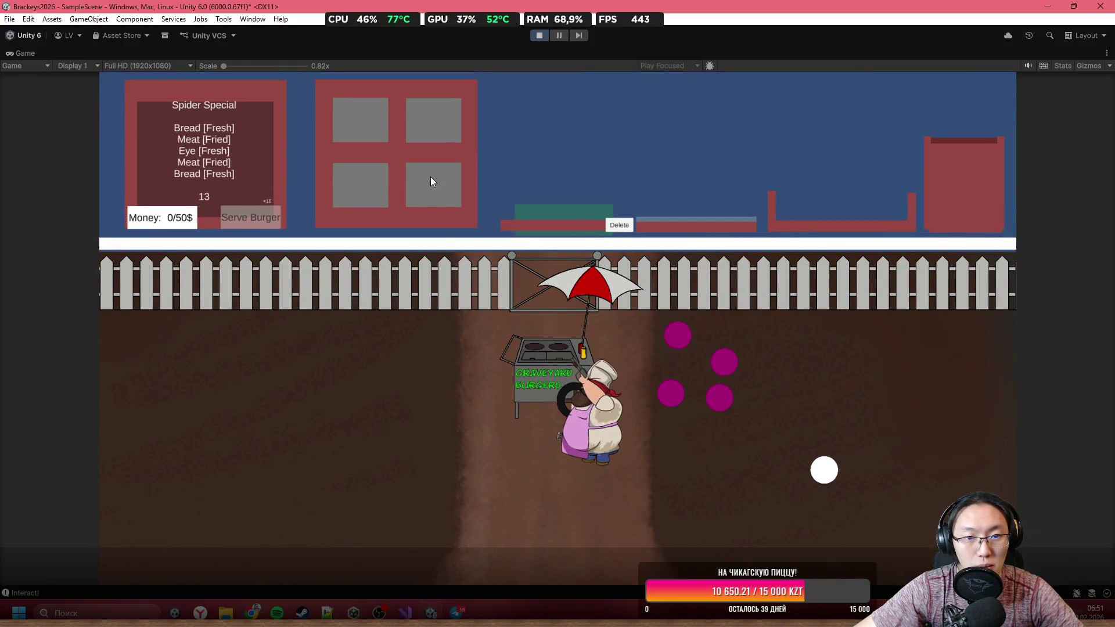
{"action": "mouse_move", "coordinate": [503, 131]}
{"action": "left_mouse_down"}
{"action": "mouse_move", "coordinate": [554, 175]}
{"action": "mouse_move", "coordinate": [563, 201]}
{"action": "left_mouse_up"}
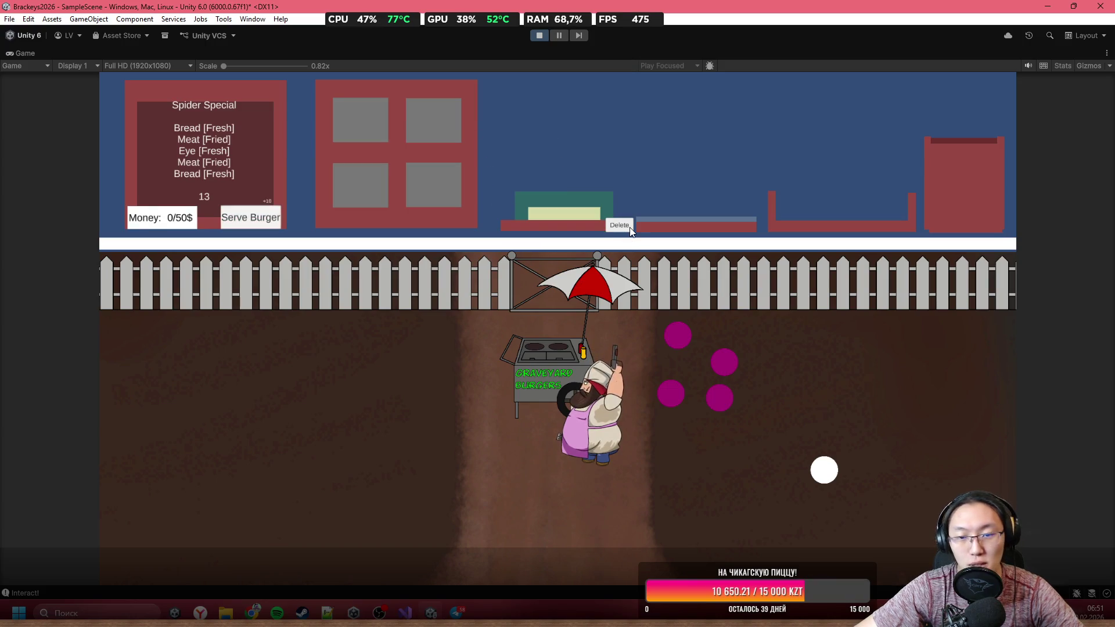
{"action": "left_click", "coordinate": [629, 228]}
{"action": "mouse_move", "coordinate": [457, 204]}
{"action": "left_mouse_down"}
{"action": "mouse_move", "coordinate": [455, 124]}
{"action": "mouse_move", "coordinate": [447, 133]}
{"action": "left_mouse_up"}
{"action": "left_click", "coordinate": [257, 218]}
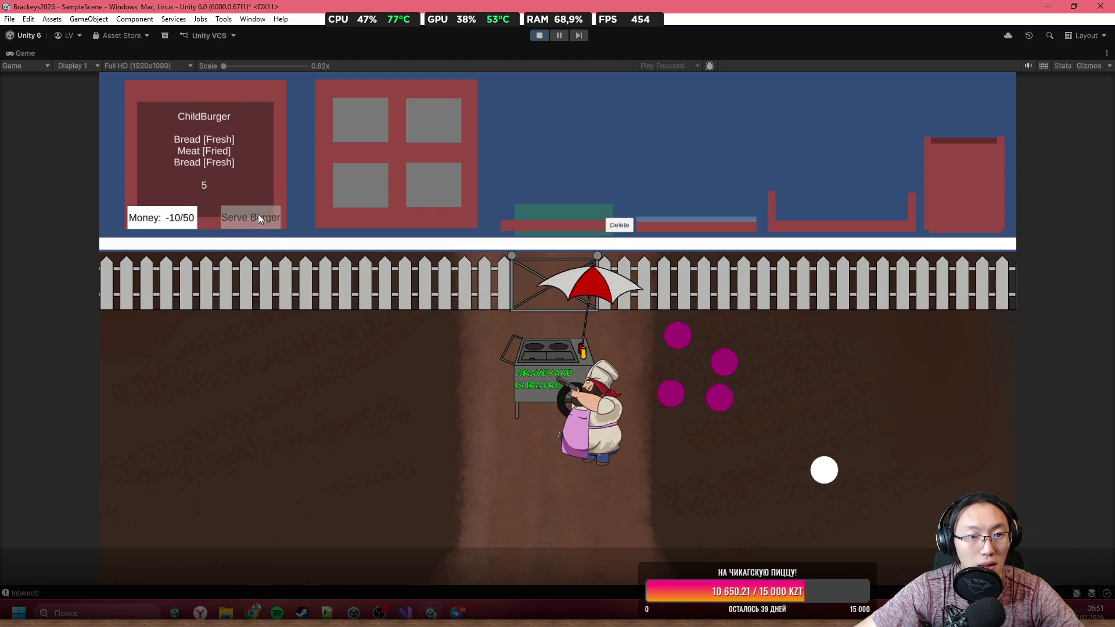
Step: Fry a meat patty, assemble and serve the ChildBurger, then stop the game
{"action": "left_click_drag", "start_coordinate": [372, 136], "coordinate": [687, 156]}
{"action": "mouse_move", "coordinate": [432, 121]}
{"action": "left_mouse_down"}
{"action": "mouse_move", "coordinate": [578, 158]}
{"action": "mouse_move", "coordinate": [459, 123]}
{"action": "mouse_move", "coordinate": [575, 172]}
{"action": "left_mouse_up"}
{"action": "mouse_move", "coordinate": [649, 208]}
{"action": "left_mouse_down"}
{"action": "mouse_move", "coordinate": [656, 197]}
{"action": "mouse_move", "coordinate": [563, 194]}
{"action": "left_mouse_up"}
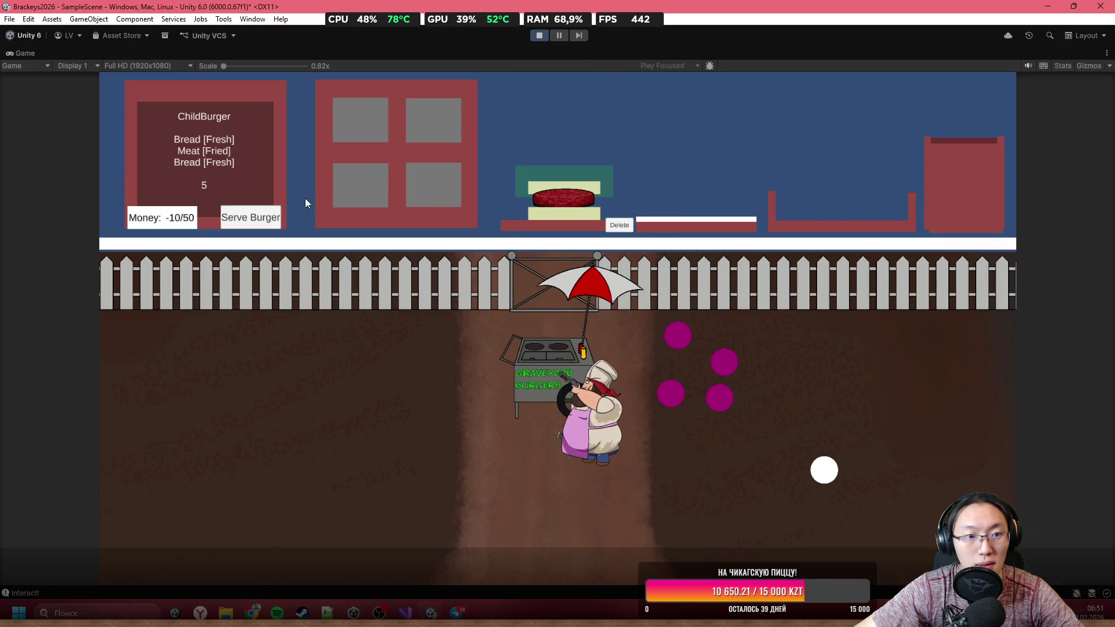
{"action": "left_click", "coordinate": [255, 216]}
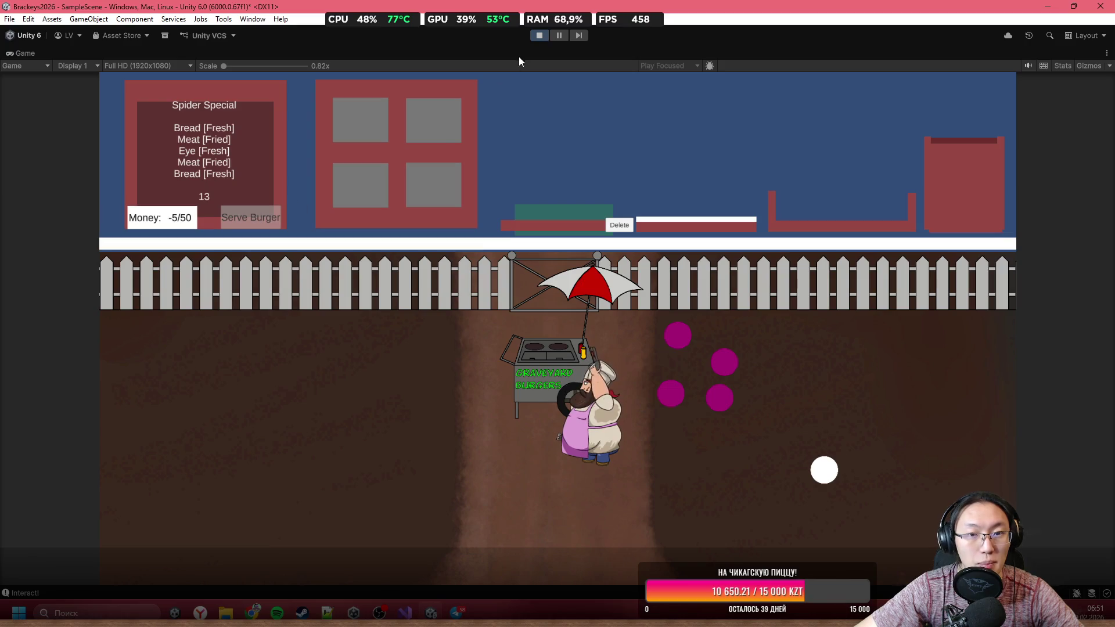
{"action": "left_click", "coordinate": [541, 37]}
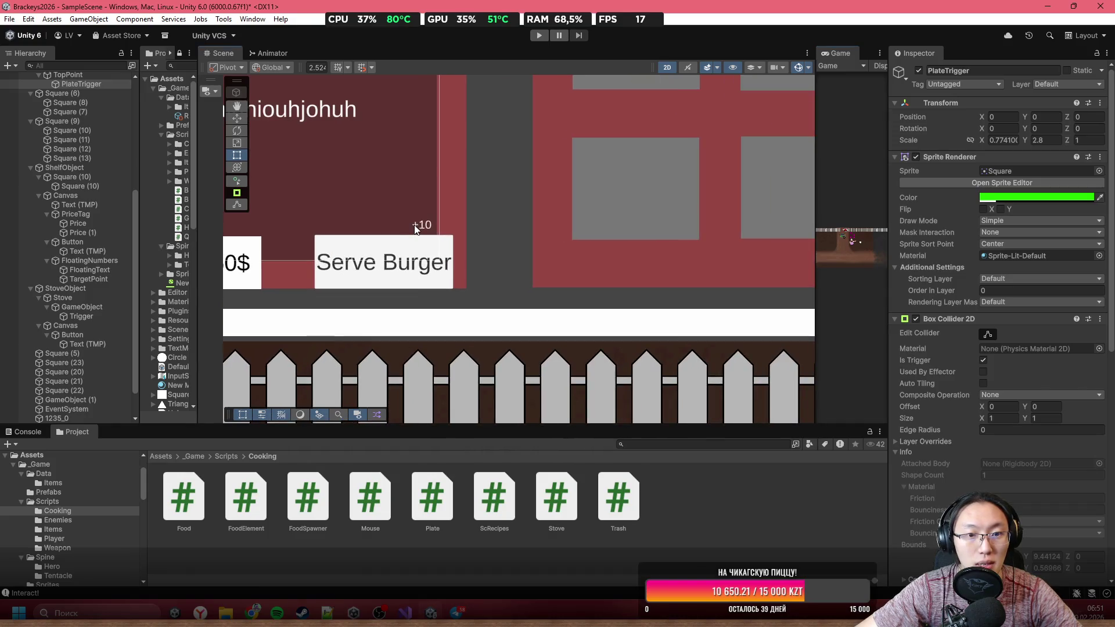
Step: Select the +10 FloatingText object and frame it in the Scene view
{"action": "left_click", "coordinate": [418, 231]}
{"action": "scroll", "coordinate": [423, 226], "scroll_direction": "up", "scroll_amount": 3}
{"action": "scroll", "coordinate": [423, 226], "scroll_direction": "down", "scroll_amount": 3}
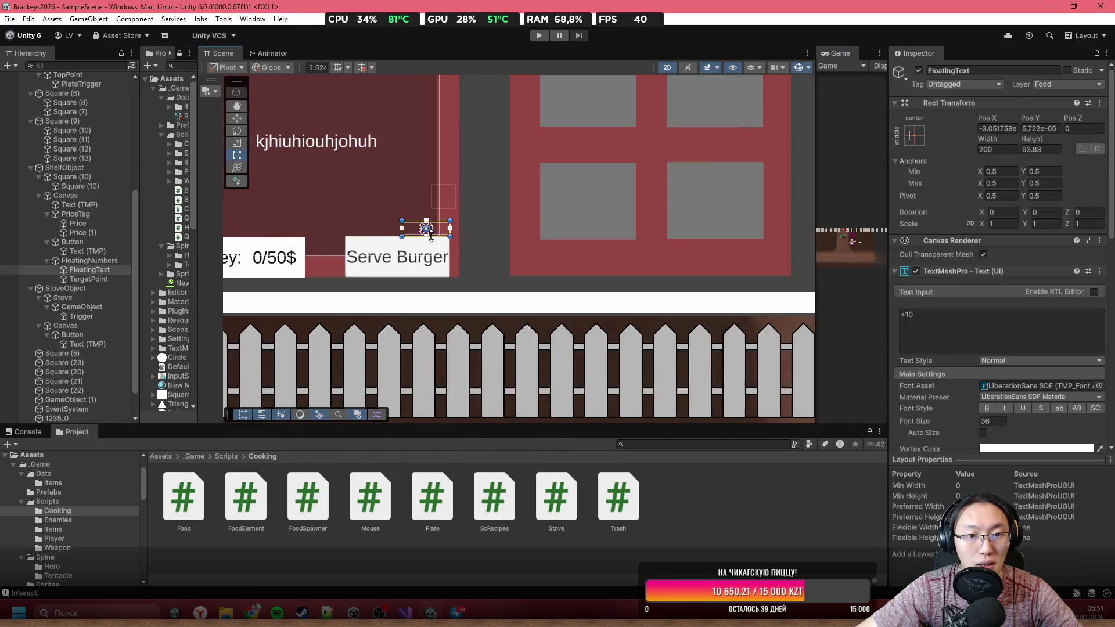
{"action": "double_click", "coordinate": [833, 55]}
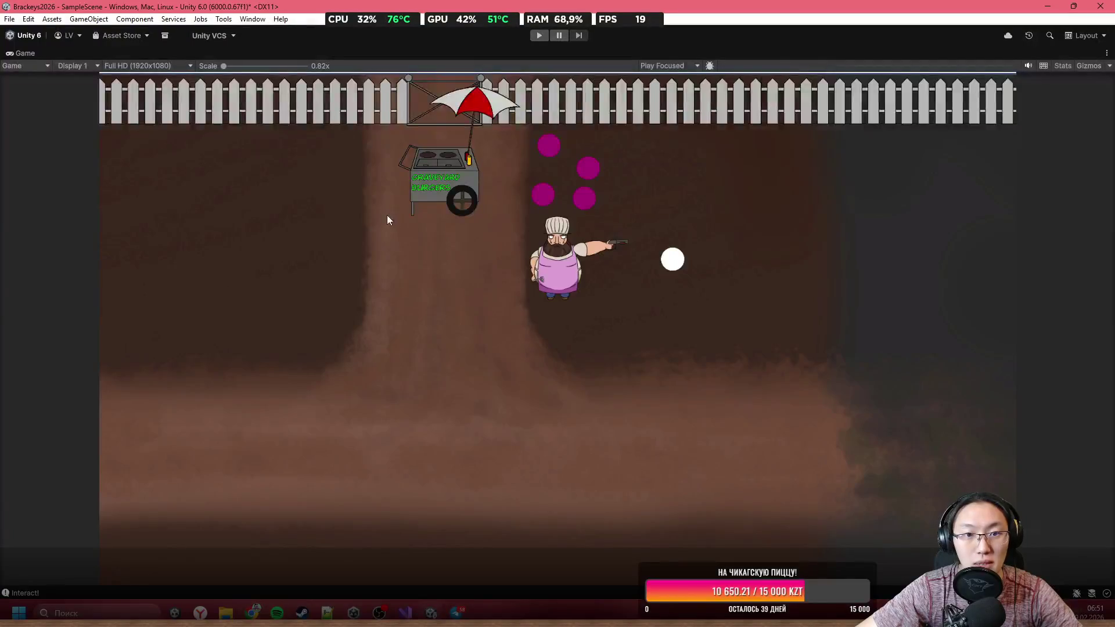
{"action": "key", "text": "shift+space"}
{"action": "scroll", "coordinate": [471, 246], "scroll_direction": "down", "scroll_amount": 3}
{"action": "mouse_move", "coordinate": [471, 247]}
{"action": "left_mouse_down"}
{"action": "mouse_move", "coordinate": [371, 157]}
{"action": "mouse_move", "coordinate": [552, 272]}
{"action": "left_mouse_up"}
{"action": "scroll", "coordinate": [491, 253], "scroll_direction": "up", "scroll_amount": 5}
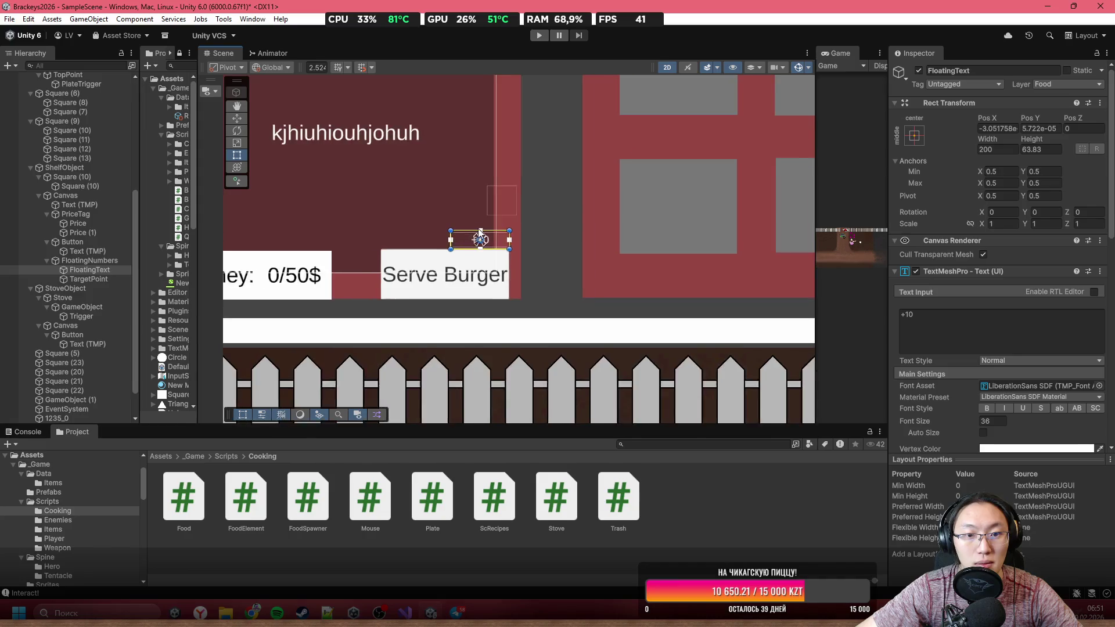
Step: Enlarge the +10 text box, raise its font size to 74.5, and centre it on its parent
{"action": "key", "text": "t"}
{"action": "mouse_move", "coordinate": [521, 230]}
{"action": "left_mouse_down"}
{"action": "mouse_move", "coordinate": [575, 210]}
{"action": "mouse_move", "coordinate": [574, 199]}
{"action": "left_mouse_up"}
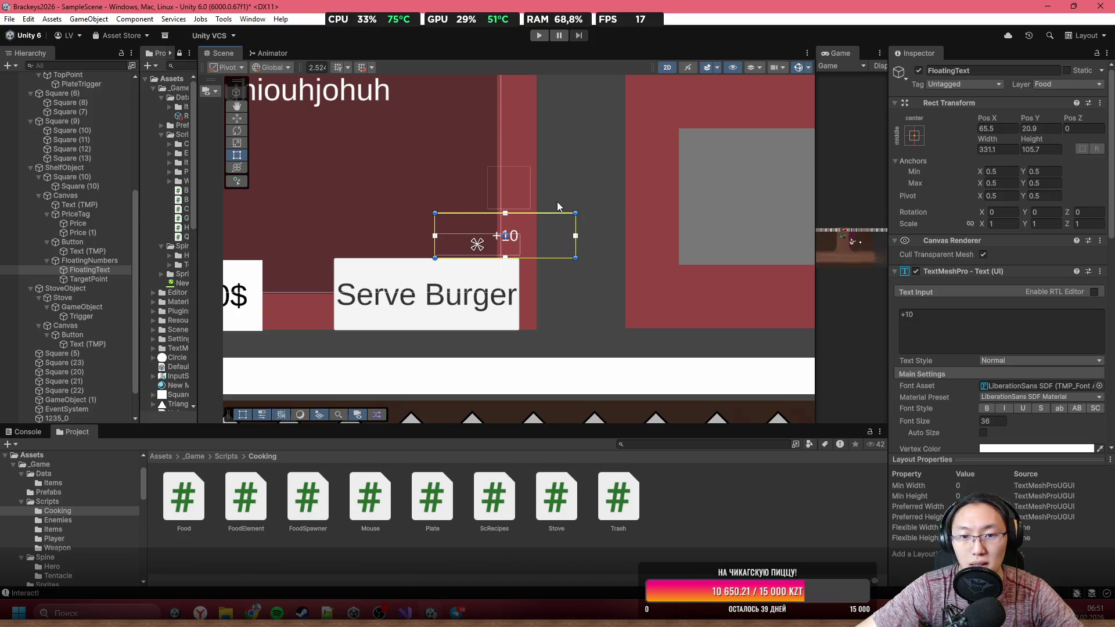
{"action": "mouse_move", "coordinate": [987, 422]}
{"action": "left_mouse_down"}
{"action": "mouse_move", "coordinate": [1103, 424]}
{"action": "mouse_move", "coordinate": [138, 417]}
{"action": "mouse_move", "coordinate": [367, 433]}
{"action": "mouse_move", "coordinate": [399, 344]}
{"action": "left_mouse_up"}
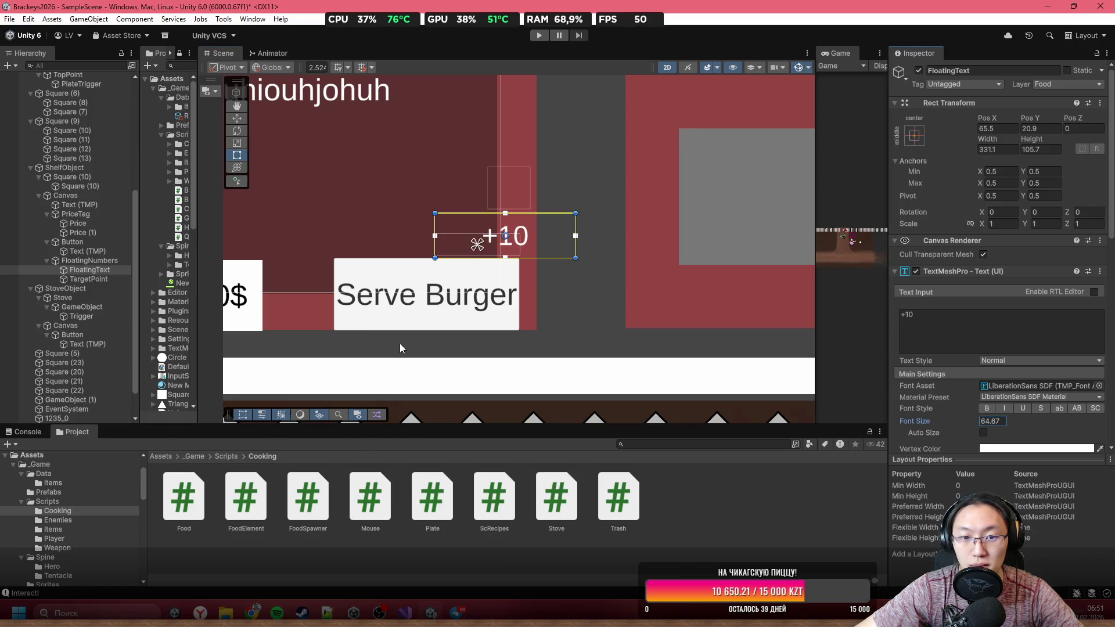
{"action": "left_click_drag", "start_coordinate": [956, 425], "coordinate": [984, 422]}
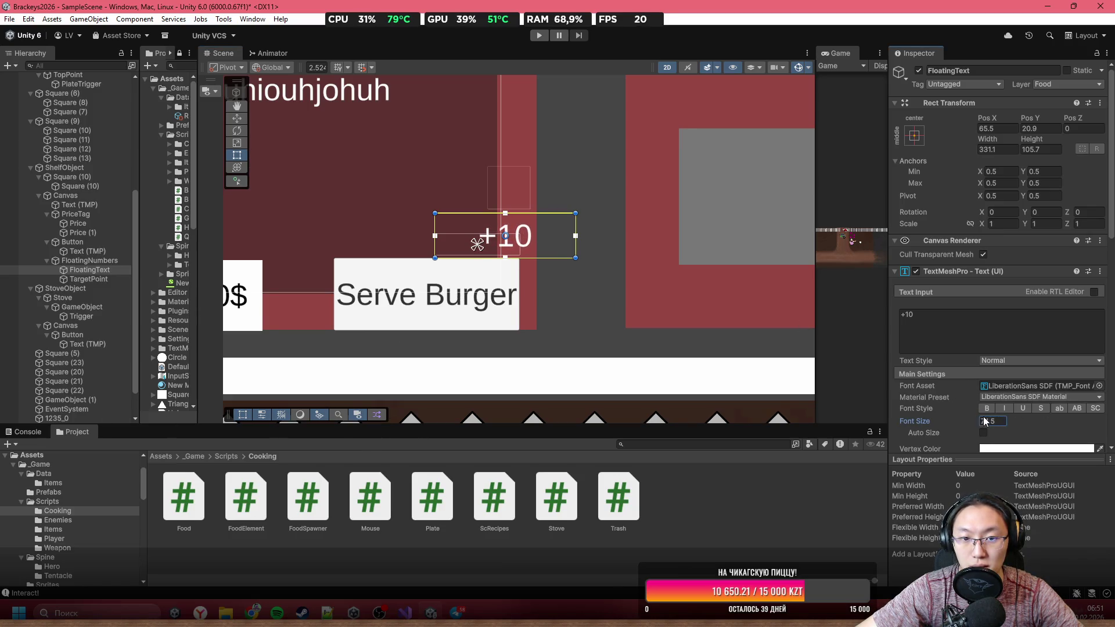
{"action": "mouse_move", "coordinate": [494, 226]}
{"action": "left_mouse_down"}
{"action": "mouse_move", "coordinate": [480, 245]}
{"action": "mouse_move", "coordinate": [491, 247]}
{"action": "left_mouse_up"}
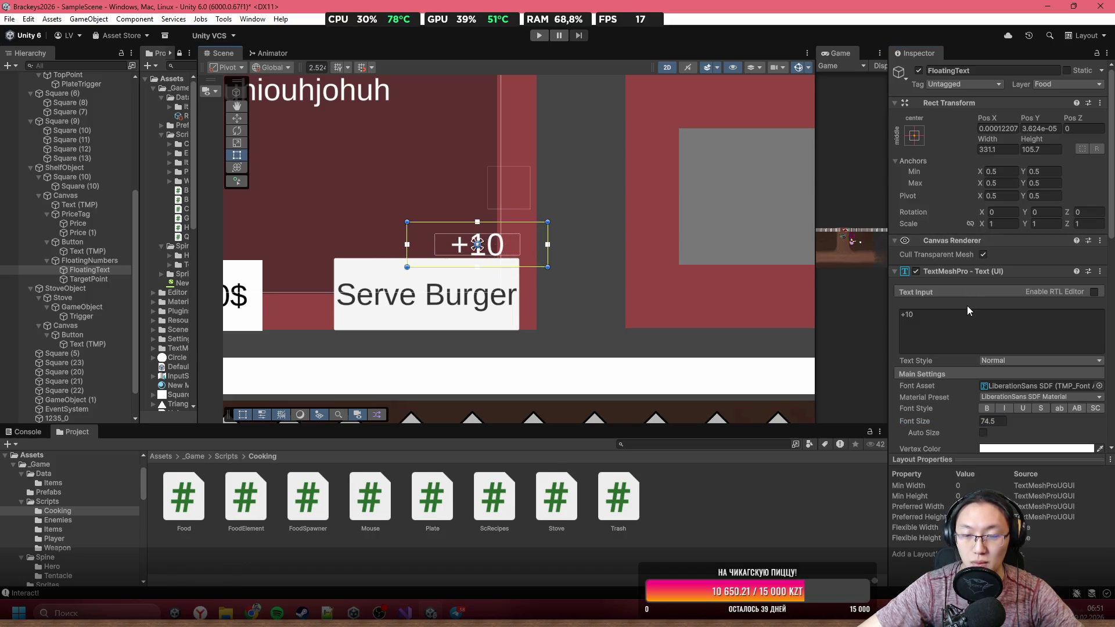
Step: Set FloatingText's Scale X to 0 and move to the Scale Y field
{"action": "left_click", "coordinate": [995, 220]}
{"action": "type", "text": "0"}
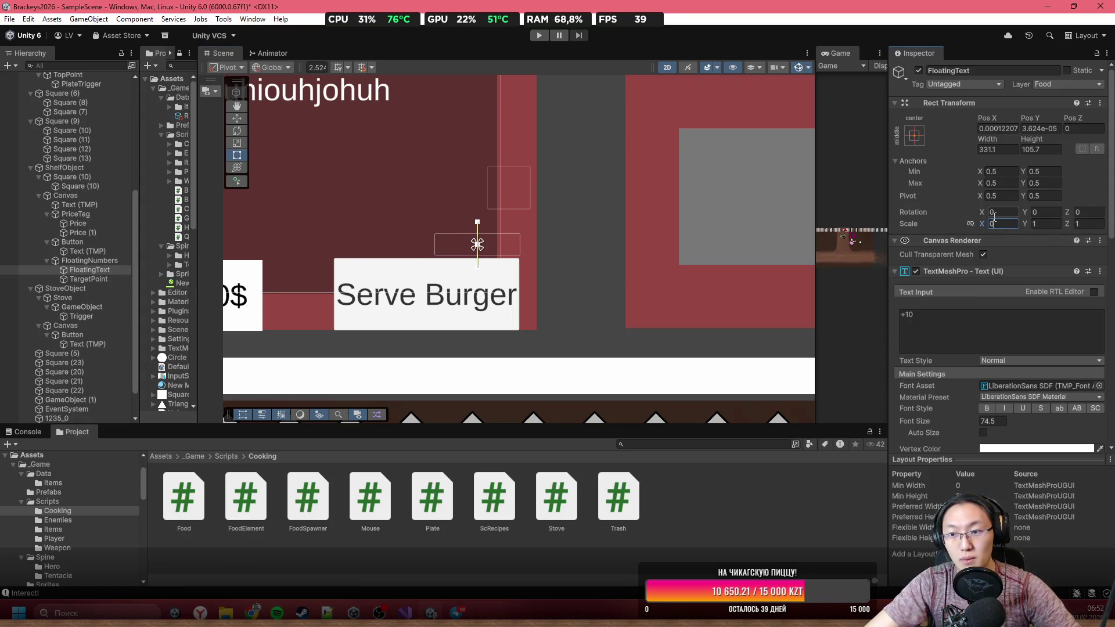
{"action": "left_click", "coordinate": [1047, 223]}
Step: Enter 0 for Scale Y, then bring Plate.cs up in Visual Studio
{"action": "type", "text": "0"}
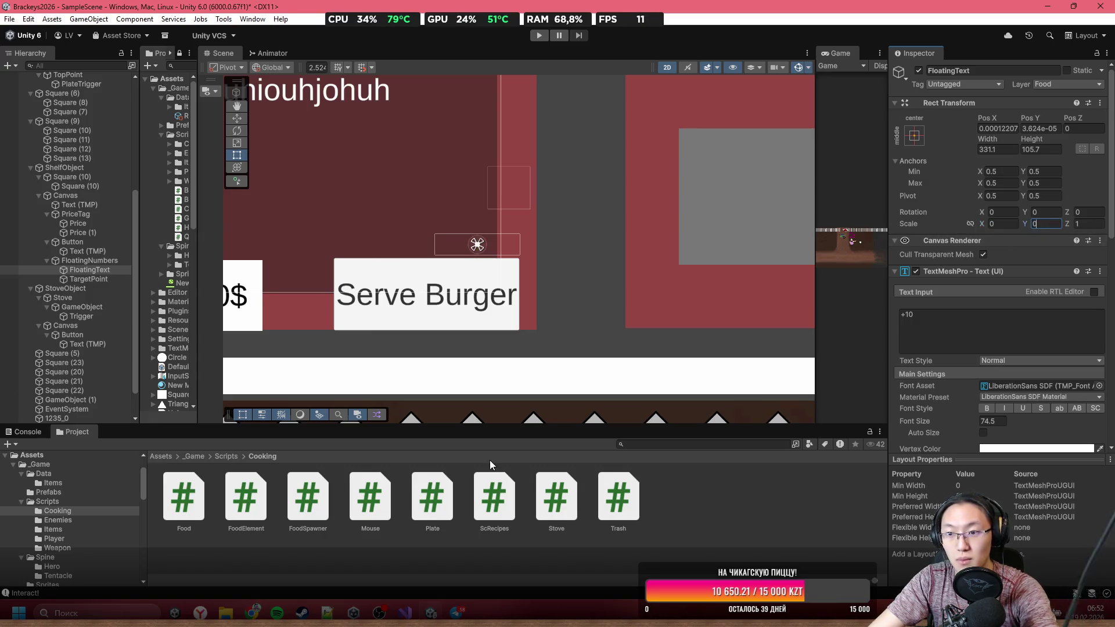
{"action": "left_click", "coordinate": [408, 611]}
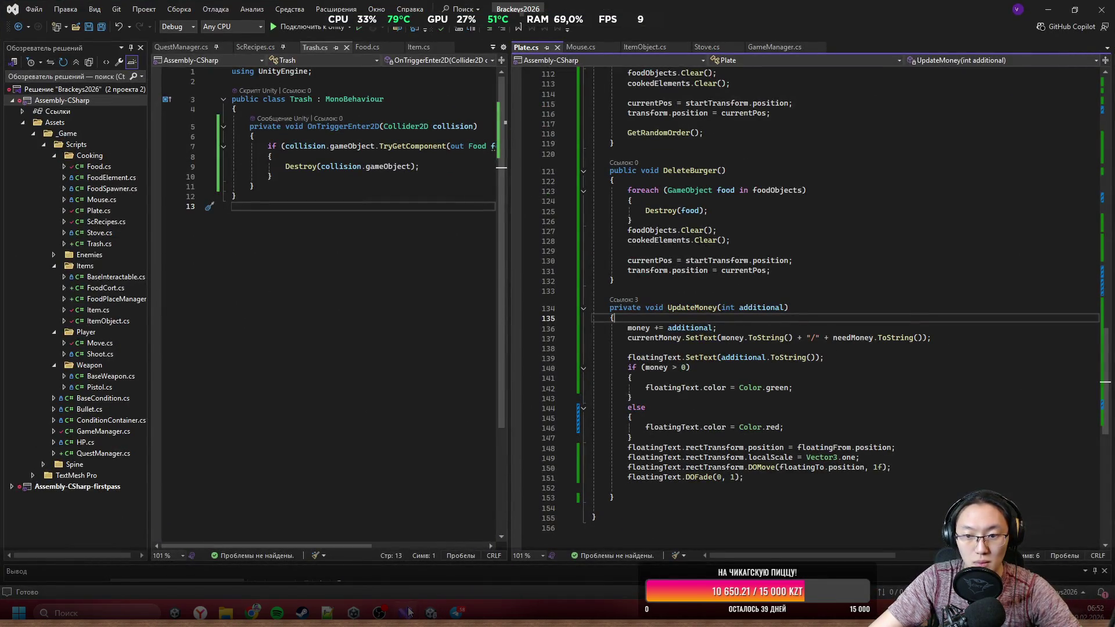
{"action": "left_click", "coordinate": [1048, 9]}
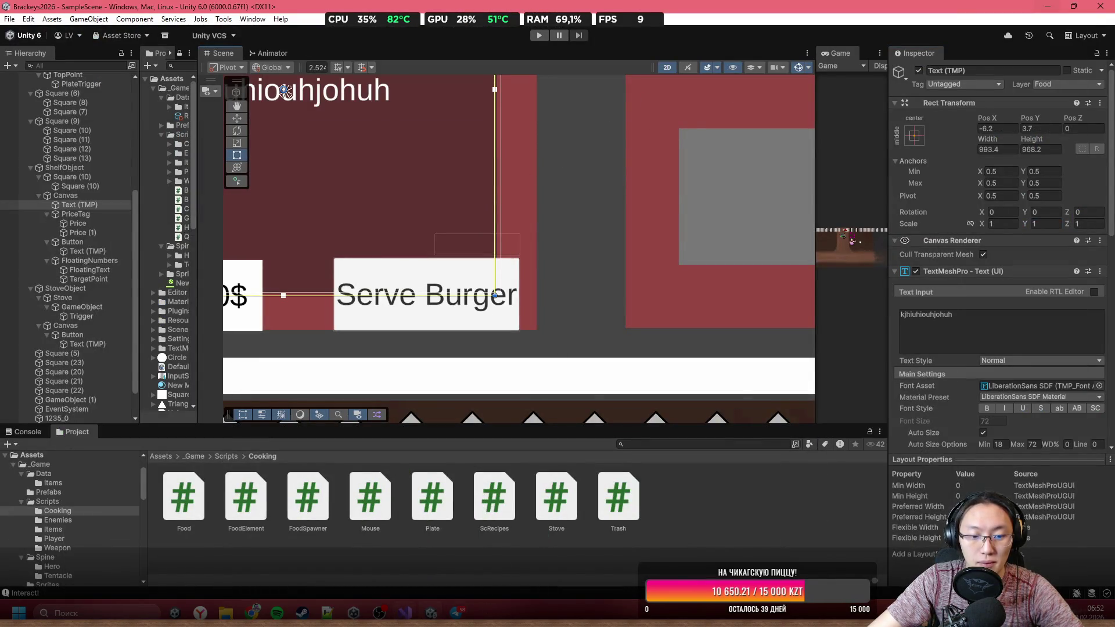
{"action": "key", "text": "alt+Tab"}
{"action": "scroll", "coordinate": [783, 488], "scroll_direction": "down", "scroll_amount": 1}
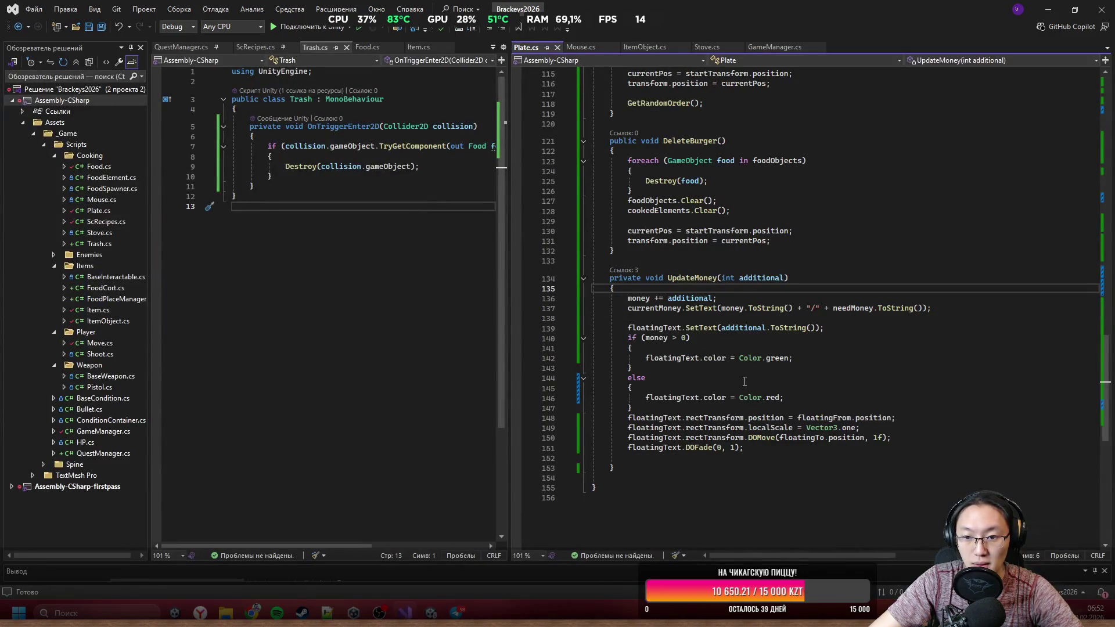
Step: Change UpdateMoney's colour check from money to additional and save Plate.cs
{"action": "left_click", "coordinate": [674, 337]}
{"action": "left_click", "coordinate": [785, 278]}
{"action": "double_click", "coordinate": [656, 338]}
{"action": "type", "text": "additional"}
{"action": "left_click", "coordinate": [744, 382]}
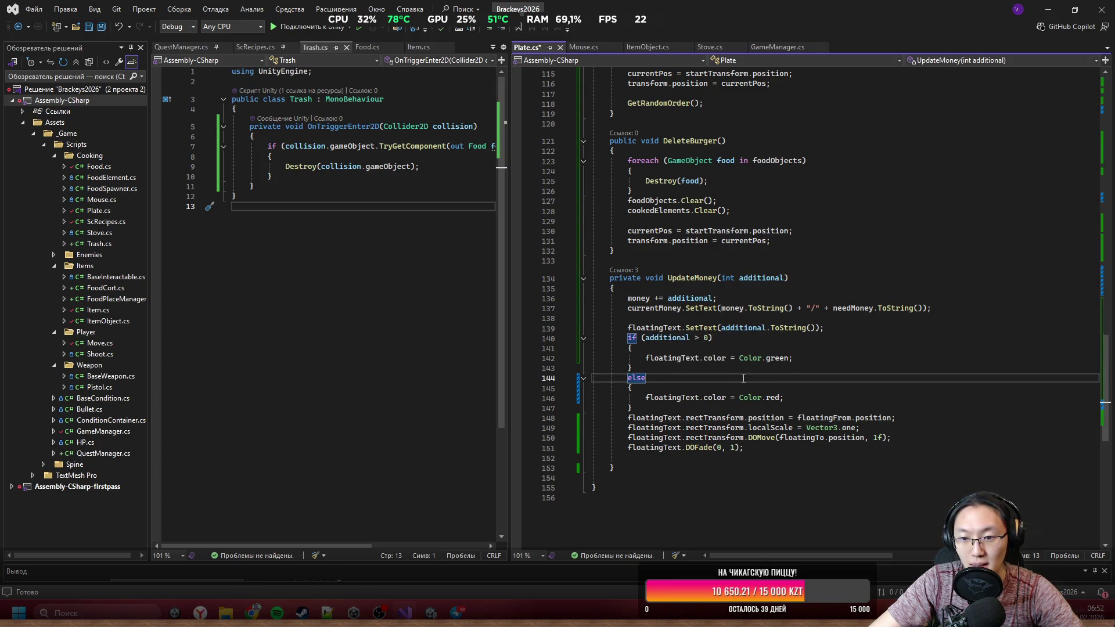
{"action": "key", "text": "ctrl+s"}
{"action": "left_click", "coordinate": [815, 427]}
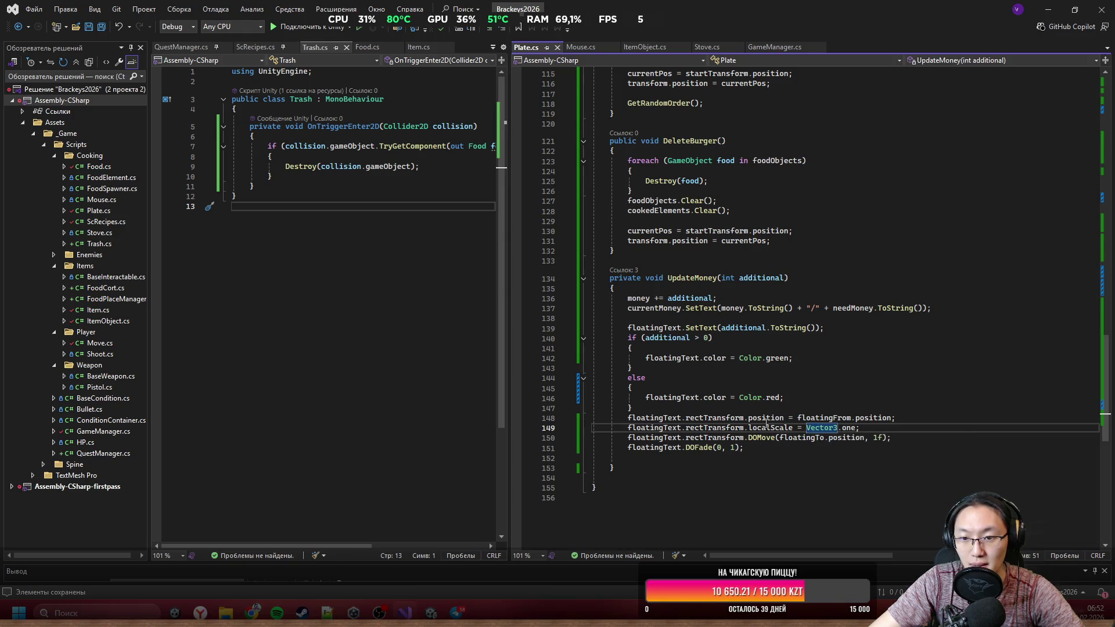
{"action": "key", "text": "alt+Tab"}
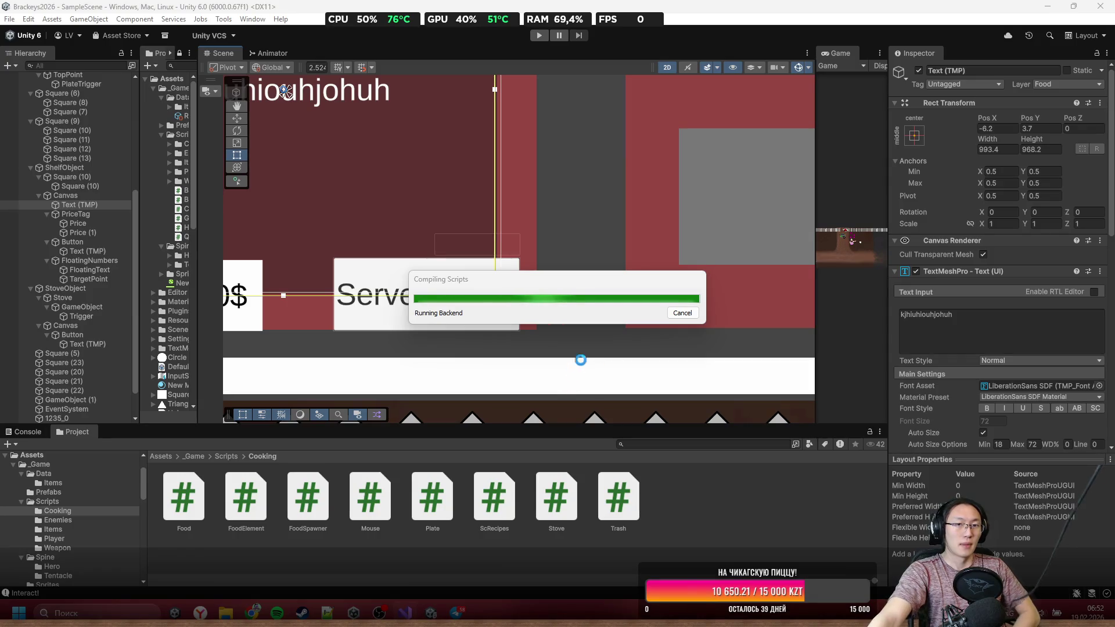
Step: Play the game maximised, walk the character to the cart, and serve a burger
{"action": "left_click", "coordinate": [540, 38]}
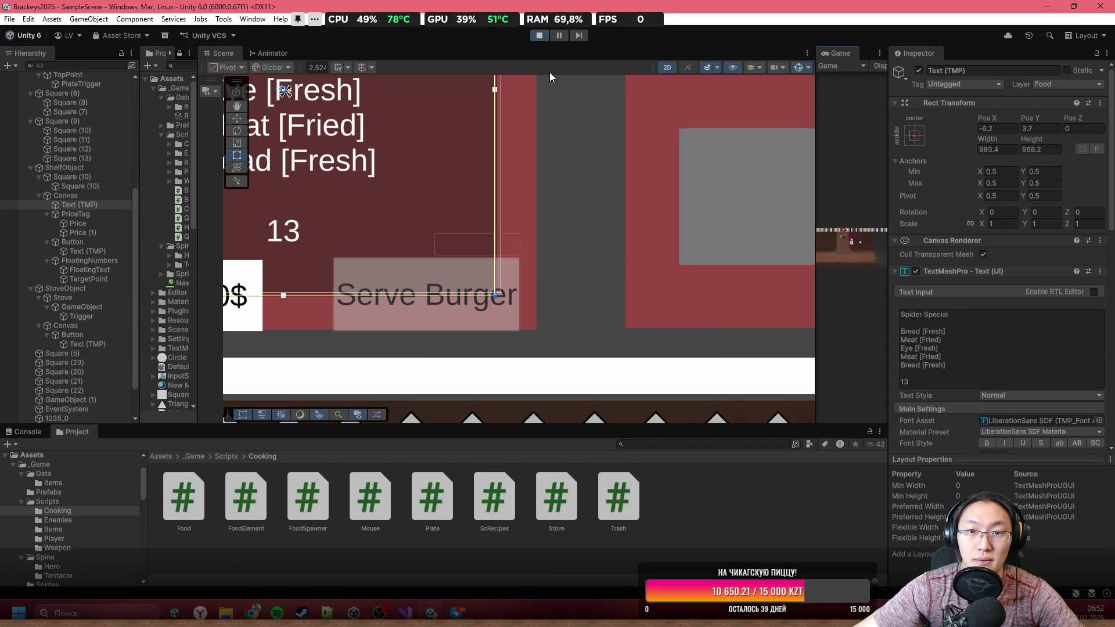
{"action": "double_click", "coordinate": [848, 52]}
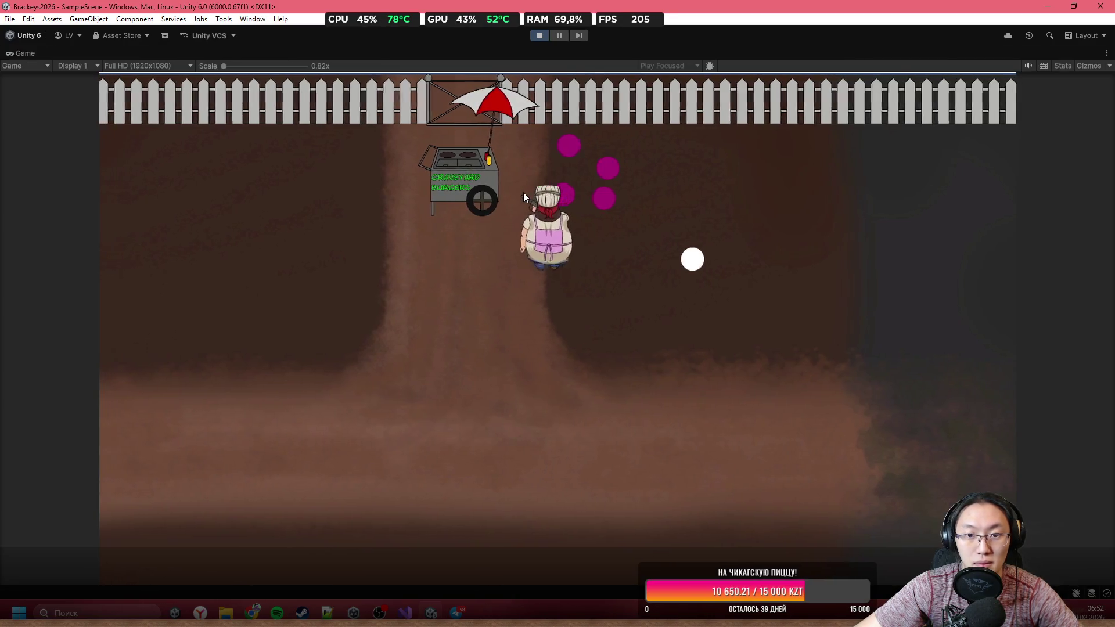
{"action": "key", "text": "a"}
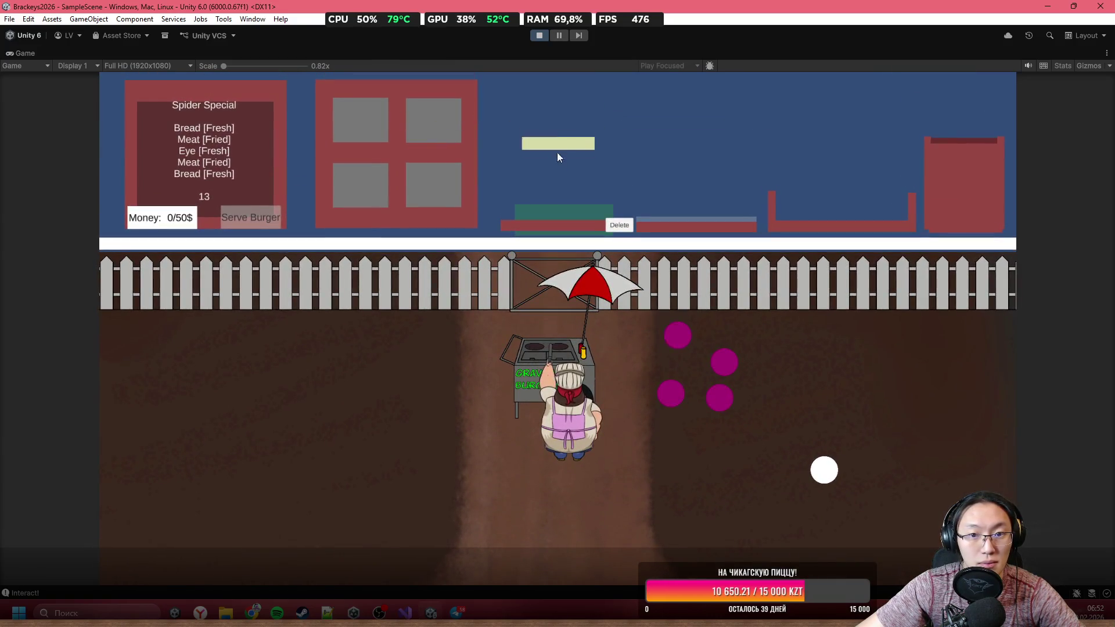
{"action": "left_click", "coordinate": [250, 218]}
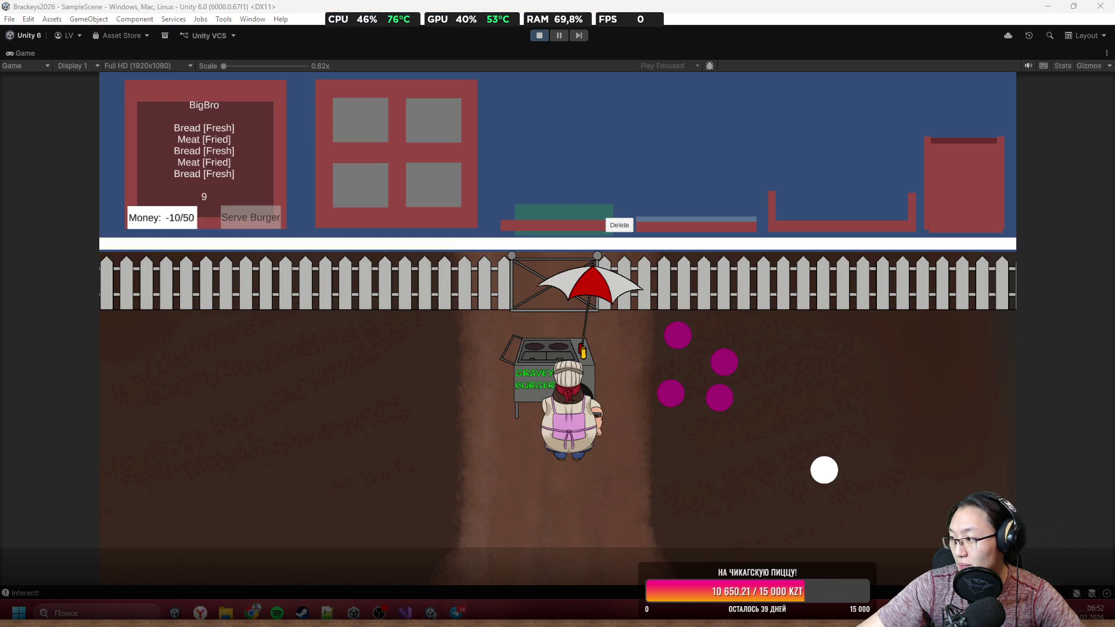
{"action": "mouse_move", "coordinate": [737, 399]}
{"action": "left_mouse_down"}
{"action": "mouse_move", "coordinate": [953, 139]}
{"action": "mouse_move", "coordinate": [910, 59]}
{"action": "left_mouse_up"}
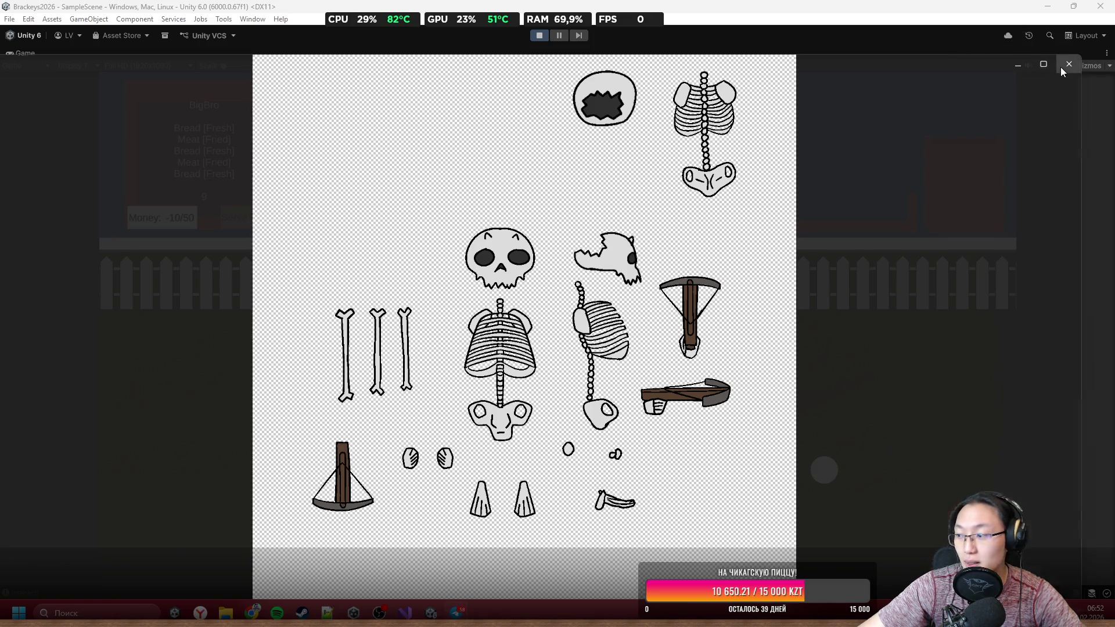
Step: Close the image viewer window showing the skeleton sprite sheet
{"action": "left_click", "coordinate": [1060, 68]}
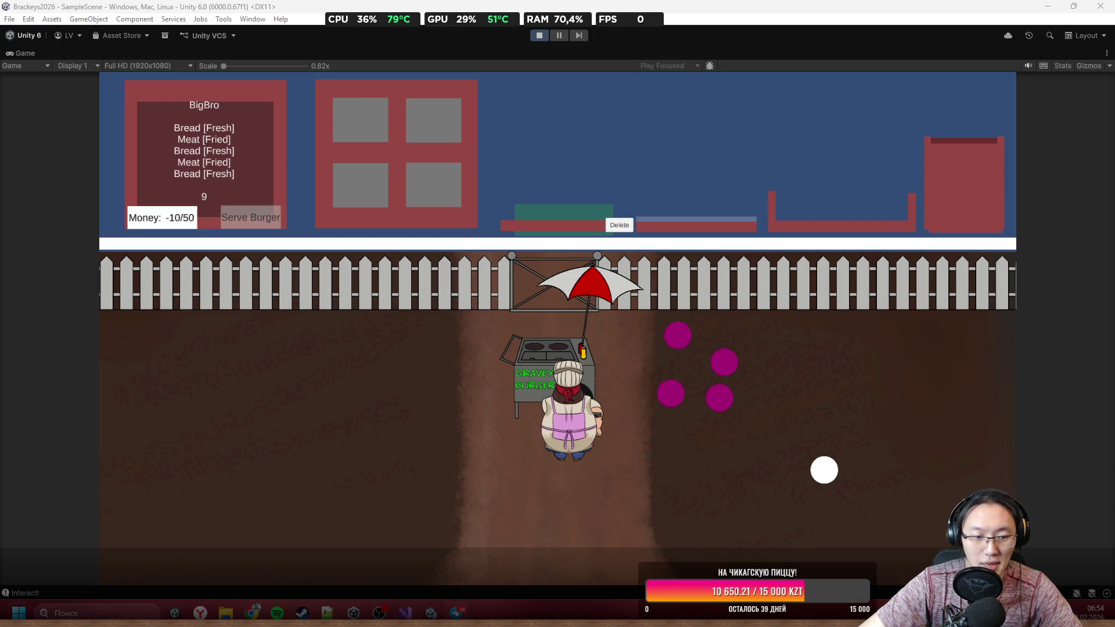
Step: Launch Discord from Start, then return to Unity and close the editor with Alt+F4
{"action": "key", "text": "super"}
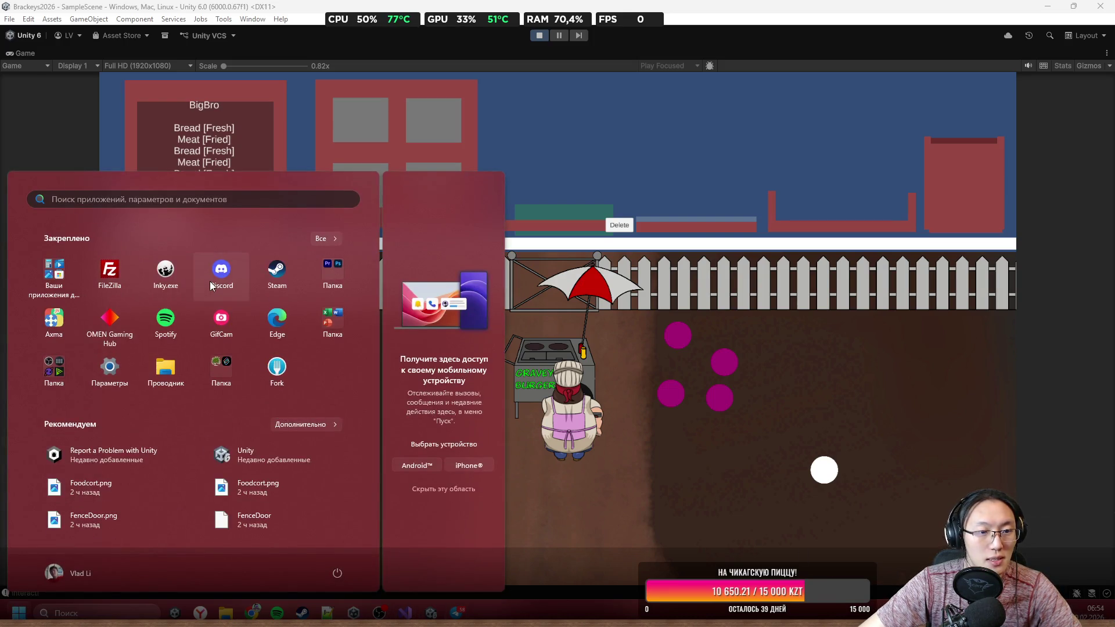
{"action": "left_click", "coordinate": [221, 272]}
{"action": "key", "text": "alt+Tab"}
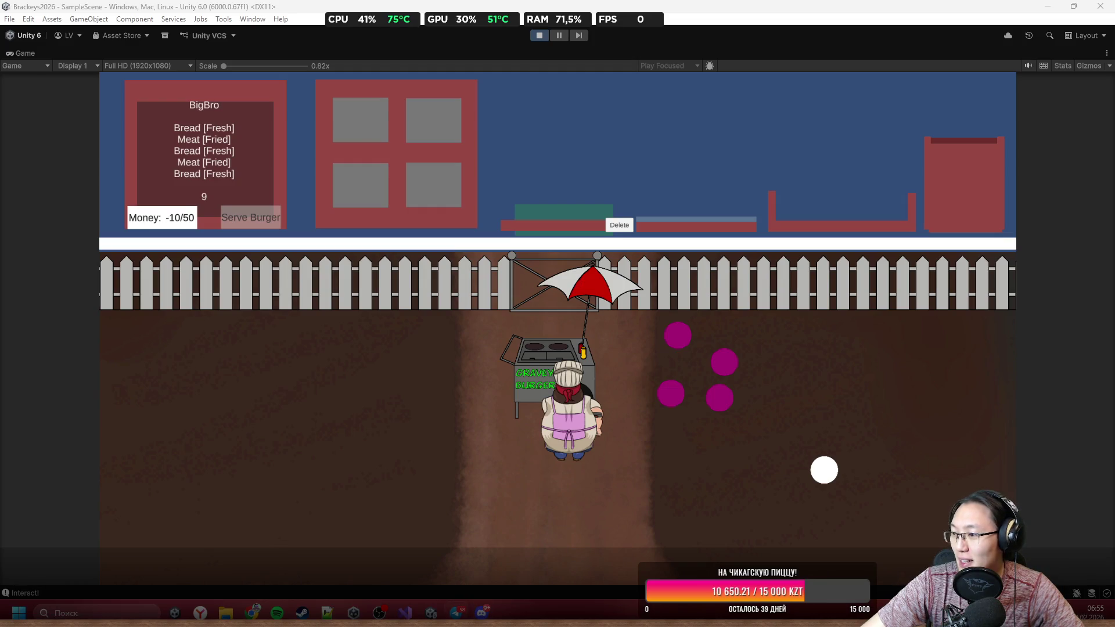
{"action": "key", "text": "alt+F4"}
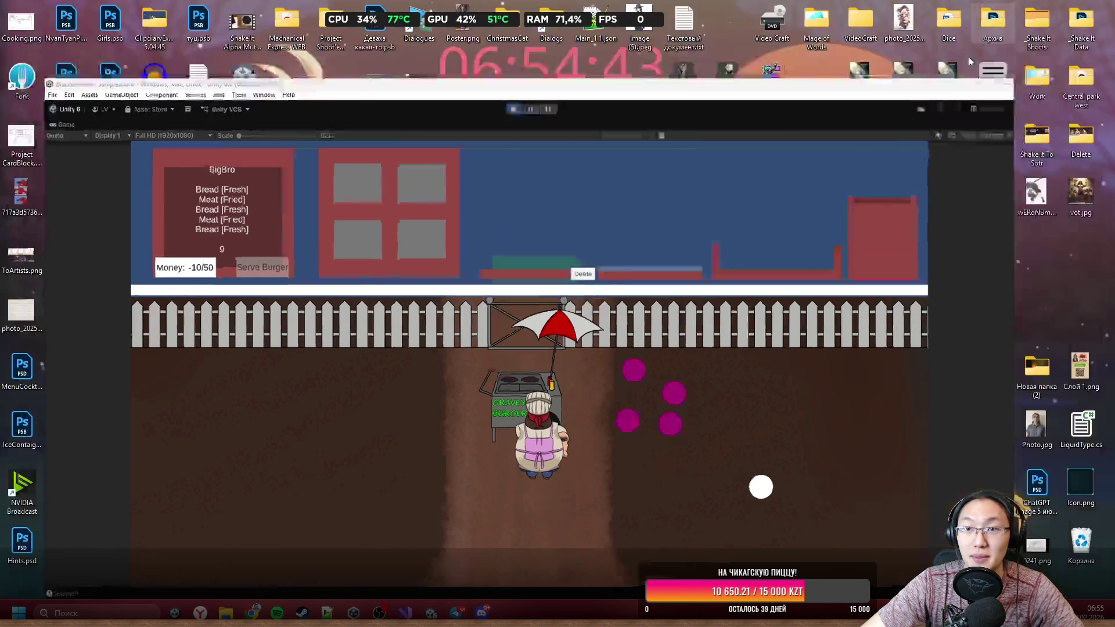
Step: Review the 35.6 MB assets.psb file's Properties, then switch to the ChatGPT Chrome window
{"action": "left_click_drag", "start_coordinate": [154, 194], "coordinate": [550, 469]}
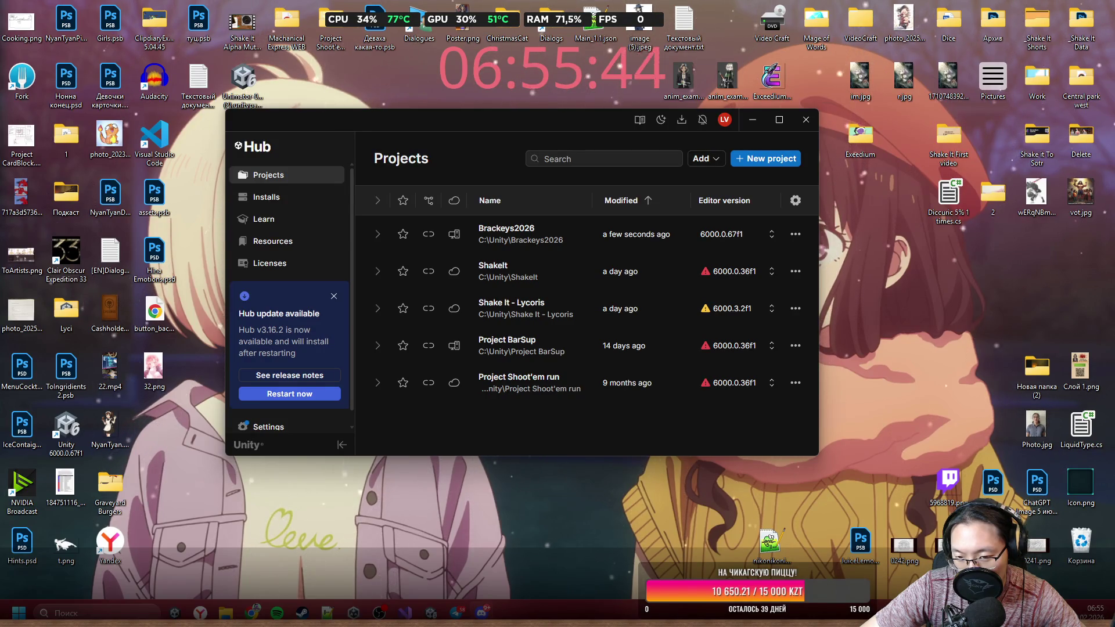
{"action": "right_click", "coordinate": [146, 212]}
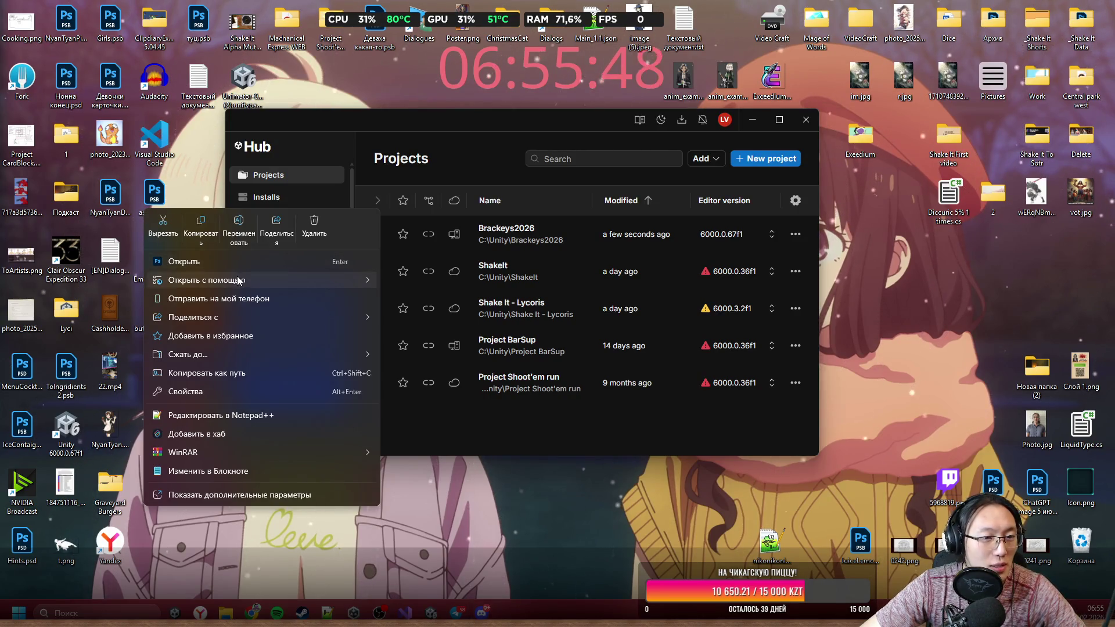
{"action": "left_click", "coordinate": [249, 393]}
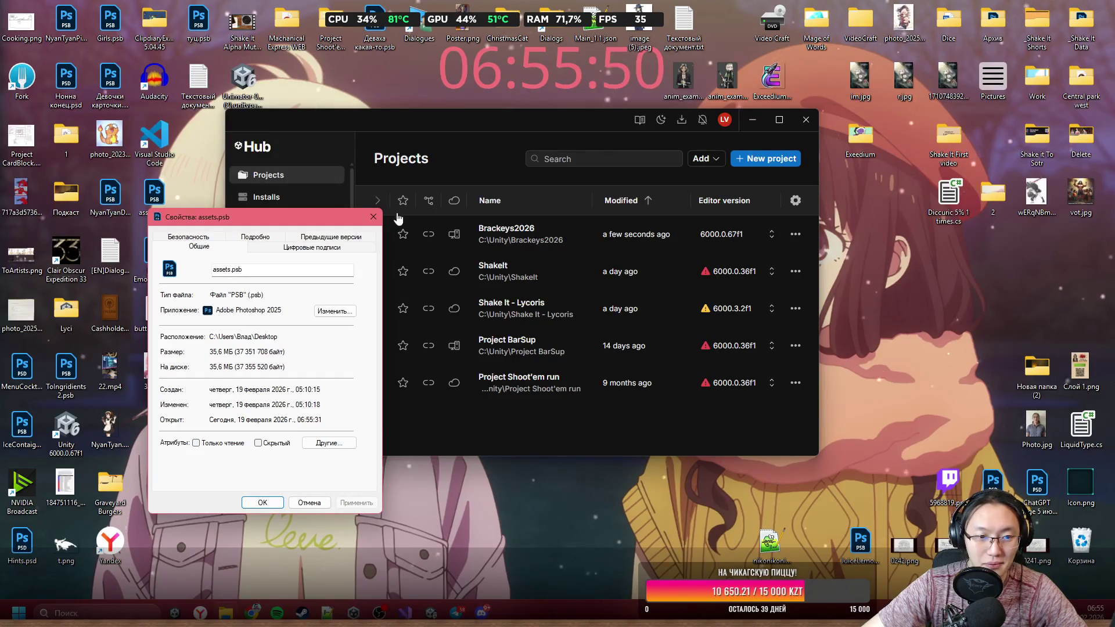
{"action": "left_click", "coordinate": [372, 216]}
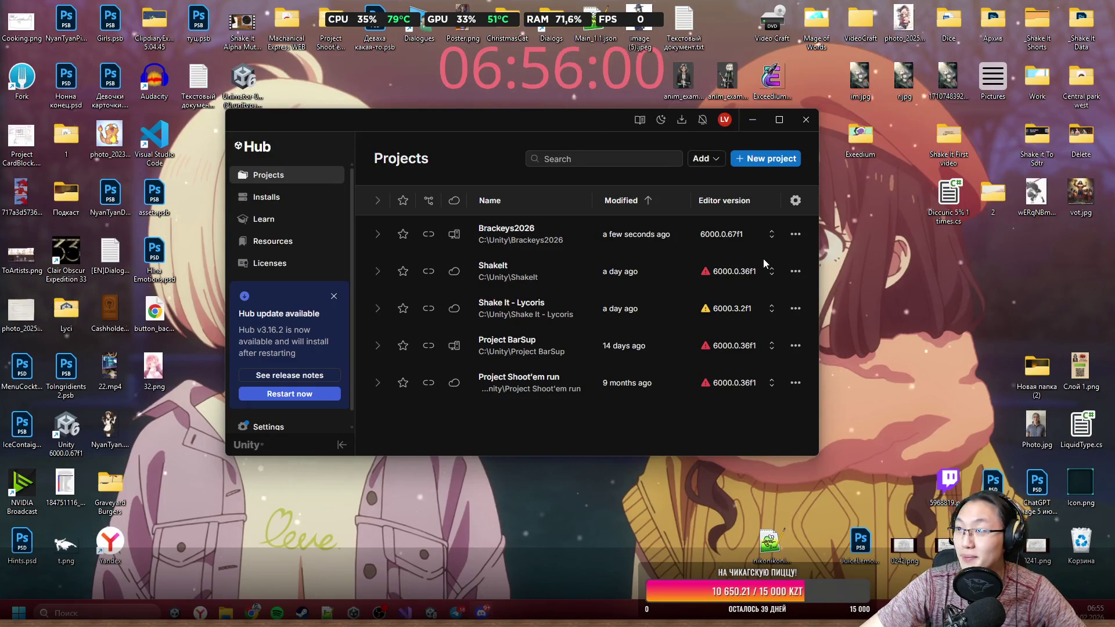
{"action": "mouse_move", "coordinate": [253, 612]}
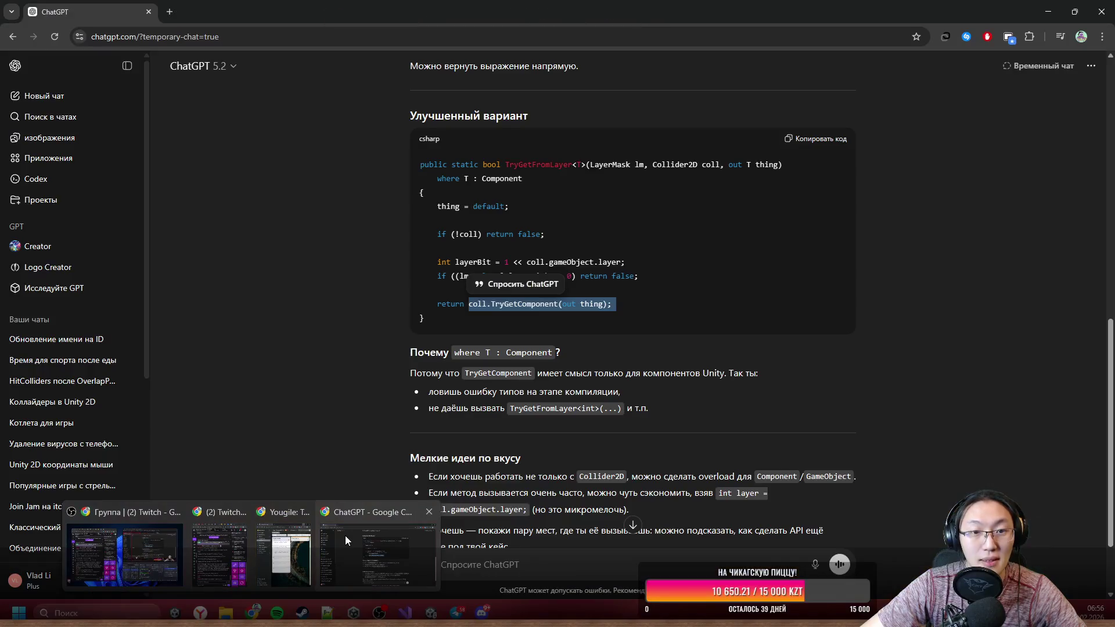
{"action": "left_click", "coordinate": [345, 535]}
Step: Open Google Drive in a new browser tab
{"action": "left_click", "coordinate": [170, 10]}
{"action": "type", "text": "вк"}
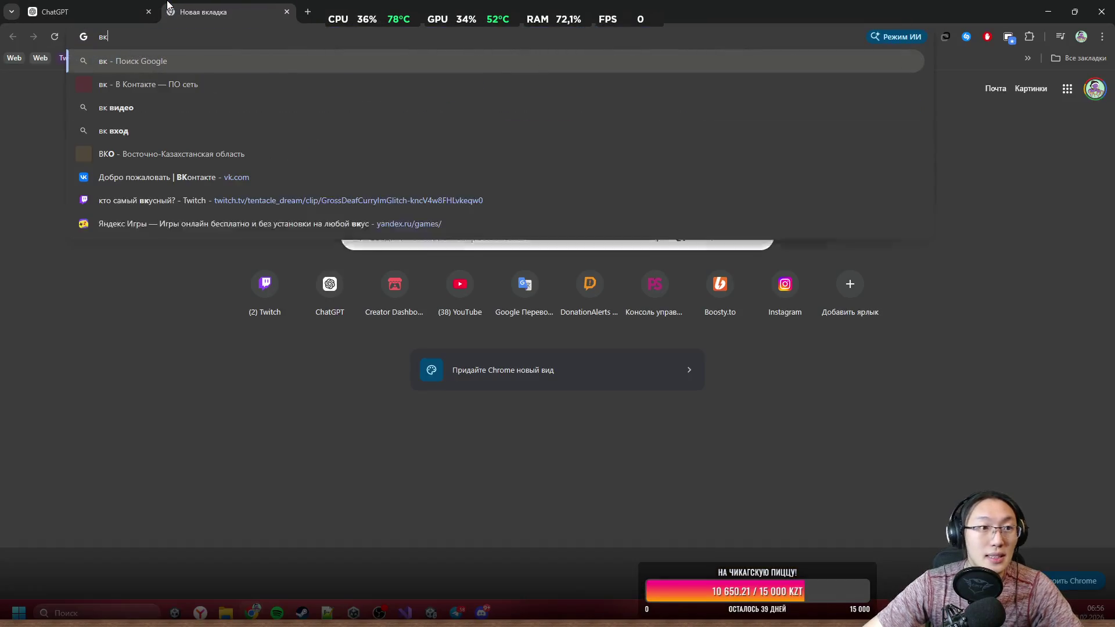
{"action": "key", "text": "BackSpace"}
{"action": "type", "text": "вк"}
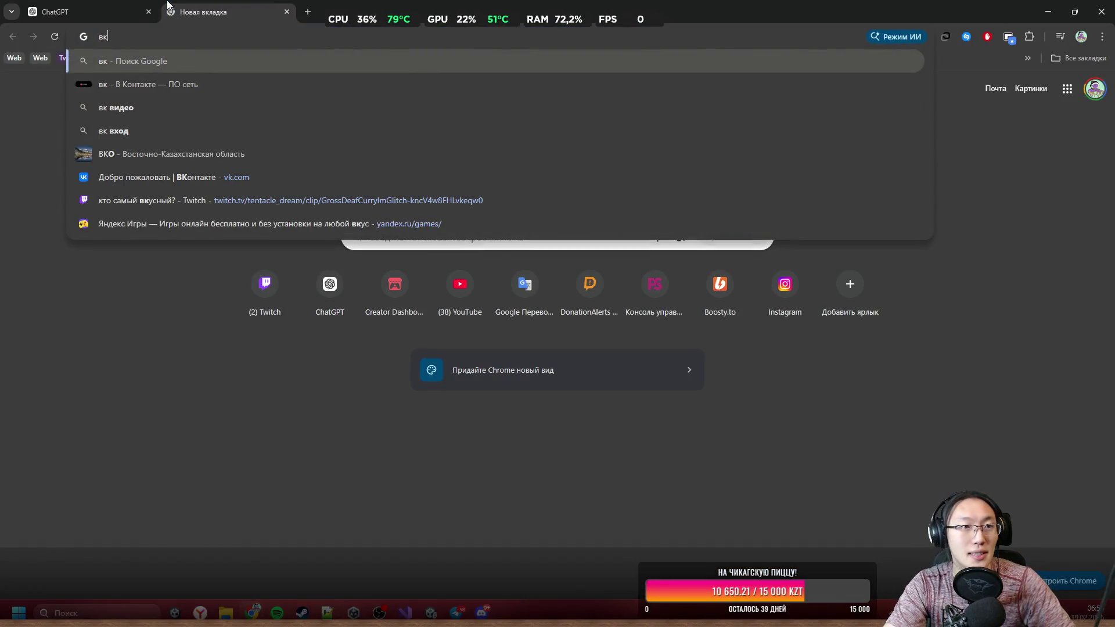
{"action": "key", "text": "BackSpace"}
{"action": "key", "text": "BackSpace"}
{"action": "type", "text": "dr"}
{"action": "key", "text": "Return"}
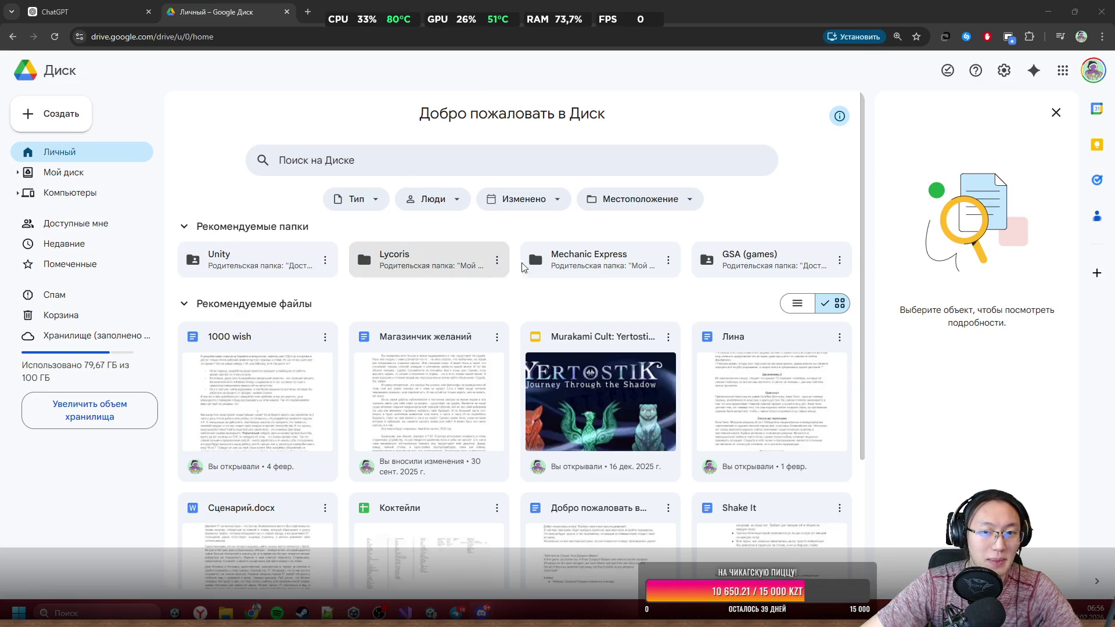
Step: Navigate from the Drive home page through My Drive into the Archive folder
{"action": "left_click", "coordinate": [761, 256]}
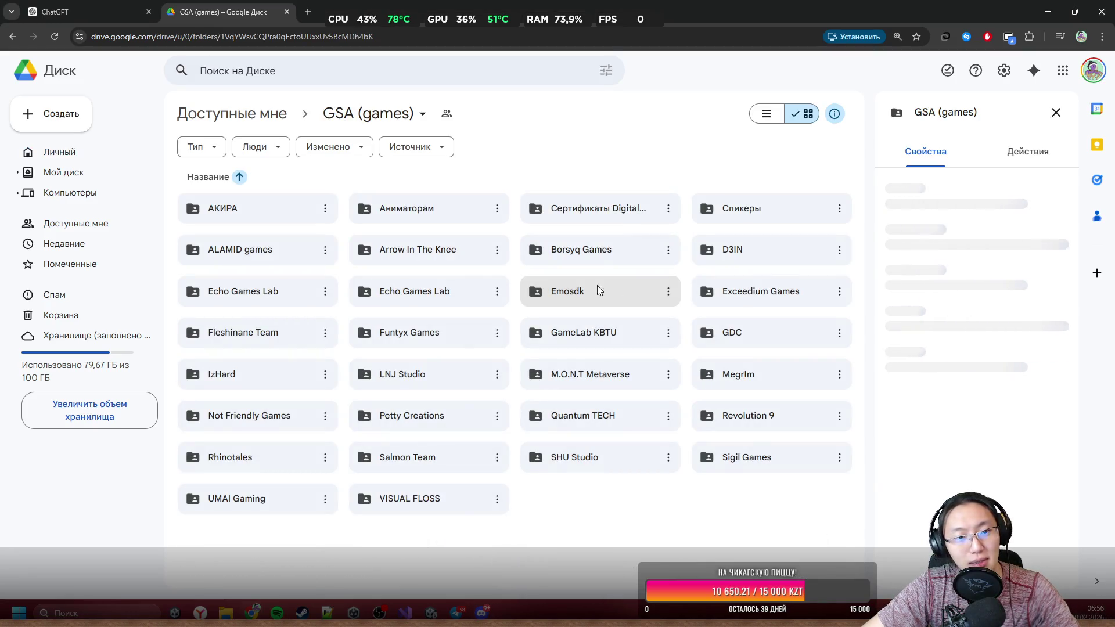
{"action": "key", "text": "alt+Left"}
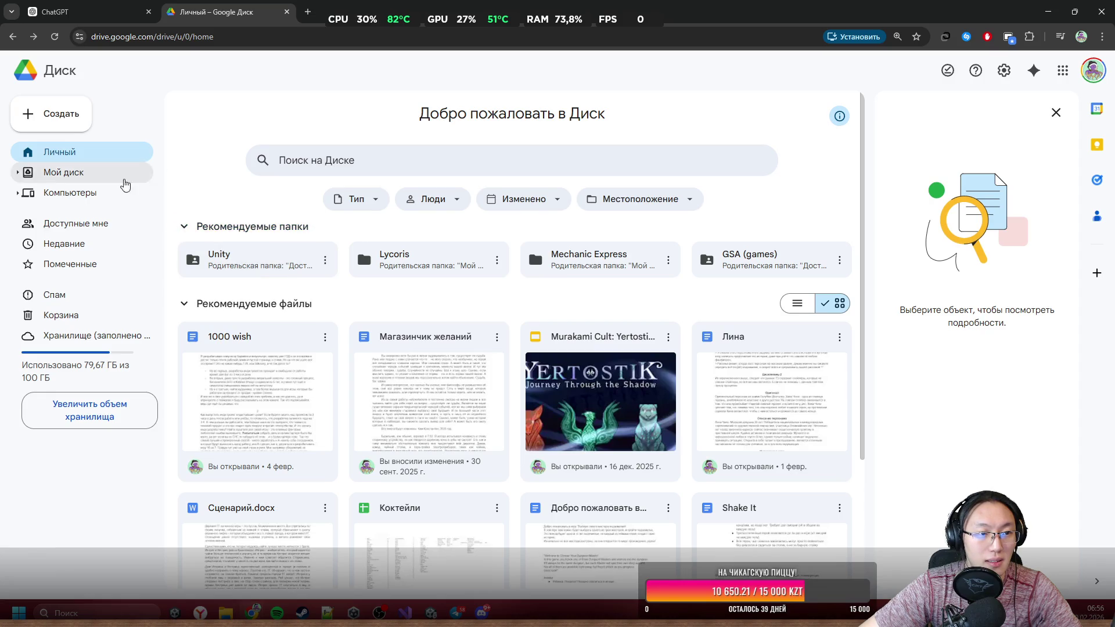
{"action": "left_click", "coordinate": [47, 175]}
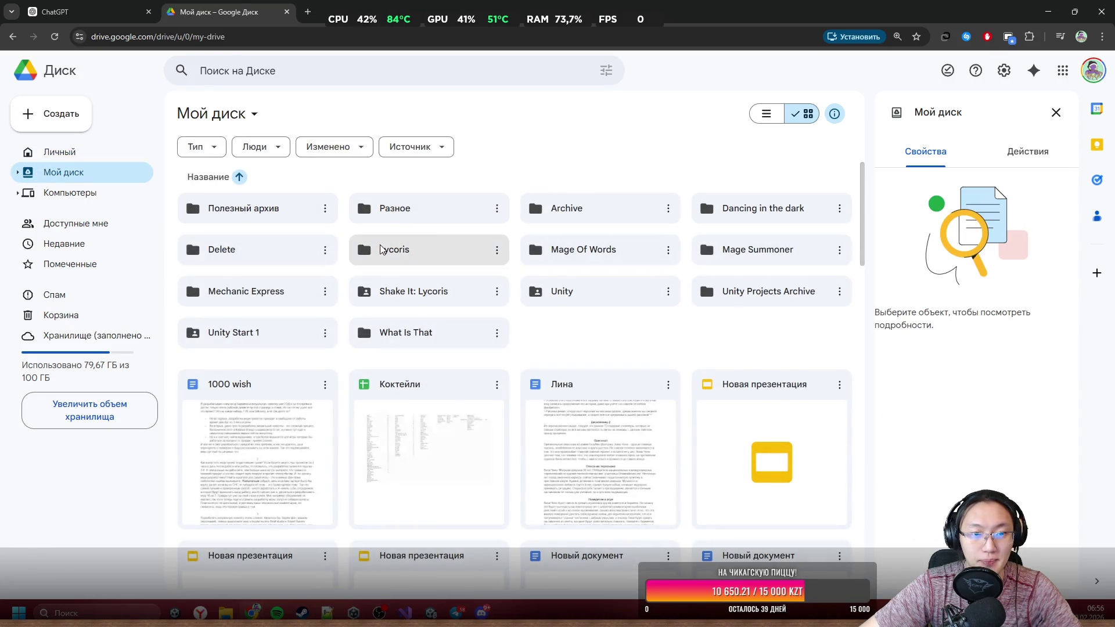
{"action": "double_click", "coordinate": [614, 206]}
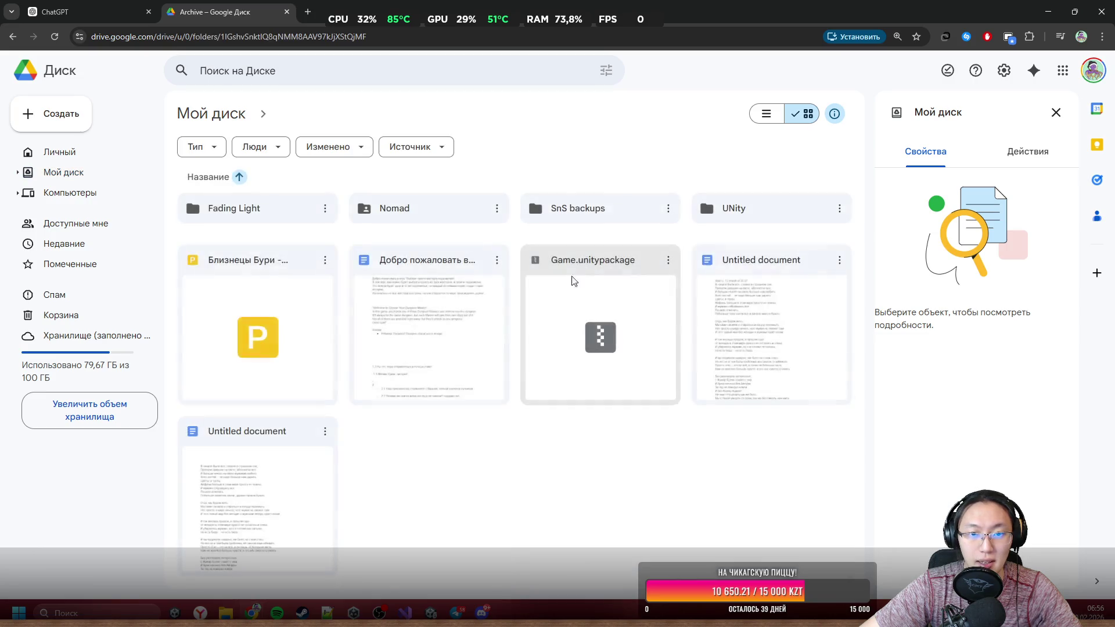
Step: Create a new folder named Brakeys 2026 in Archive and open it
{"action": "right_click", "coordinate": [608, 231]}
{"action": "left_click", "coordinate": [604, 254]}
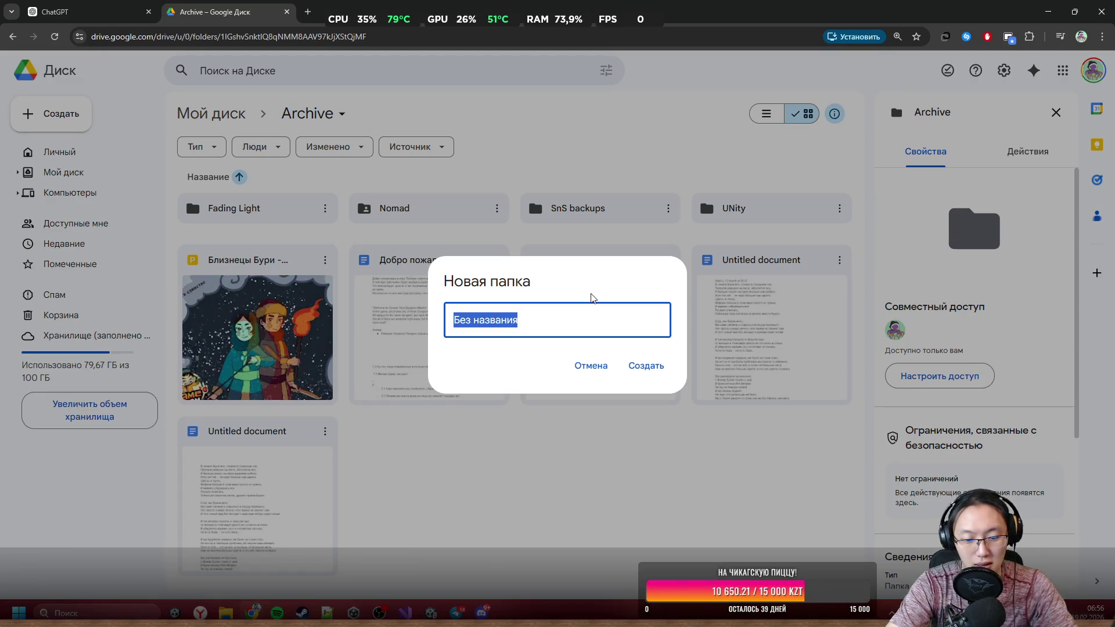
{"action": "type", "text": "Bra"}
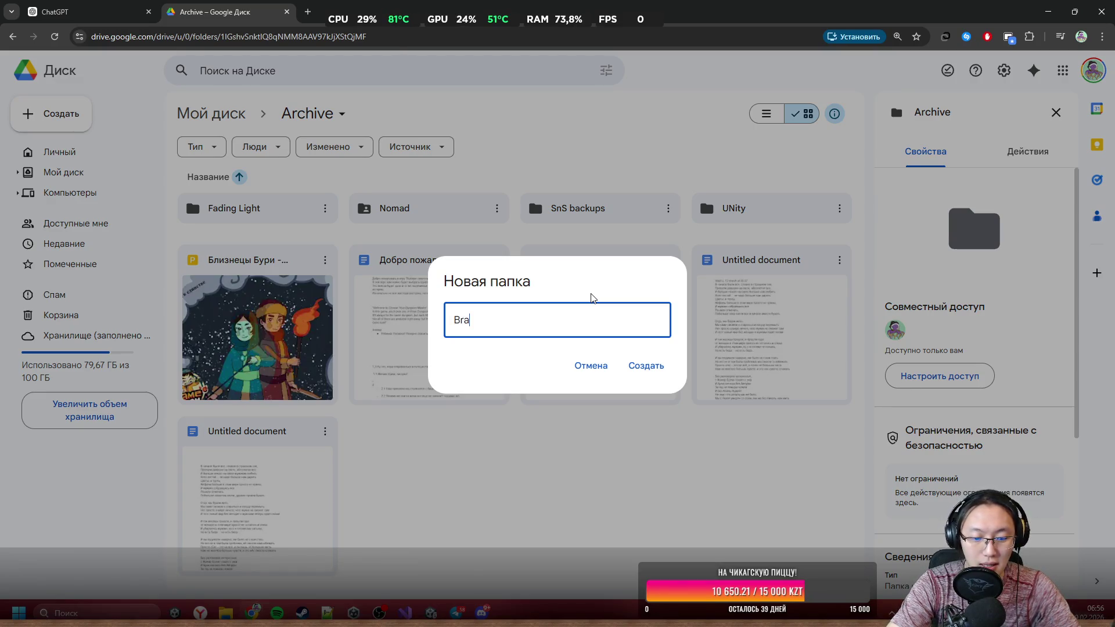
{"action": "type", "text": "keys "}
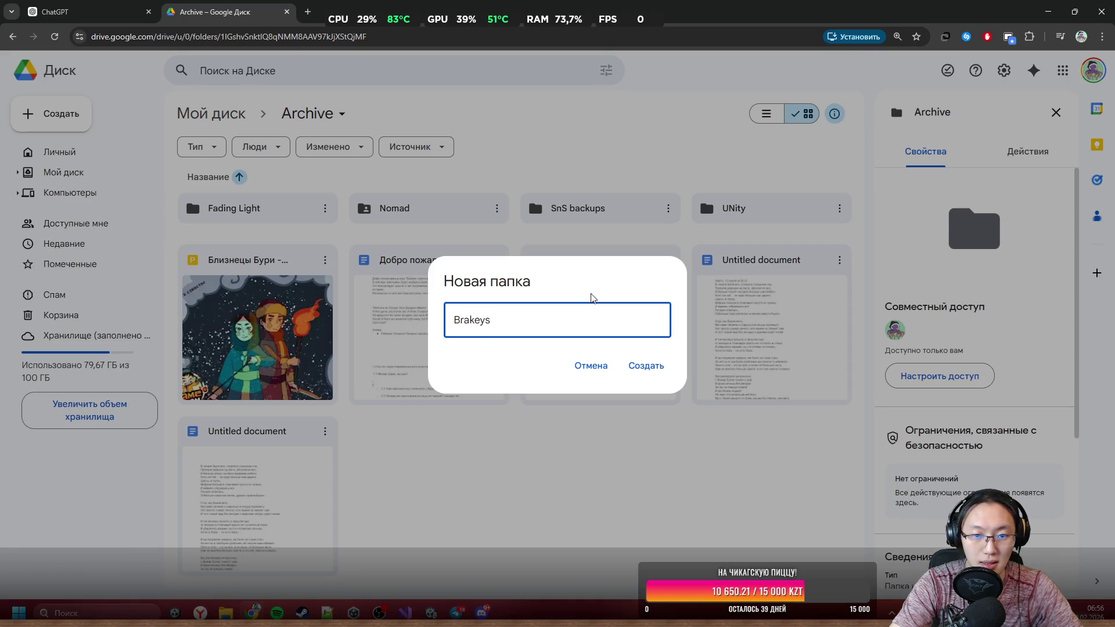
{"action": "type", "text": "2025"}
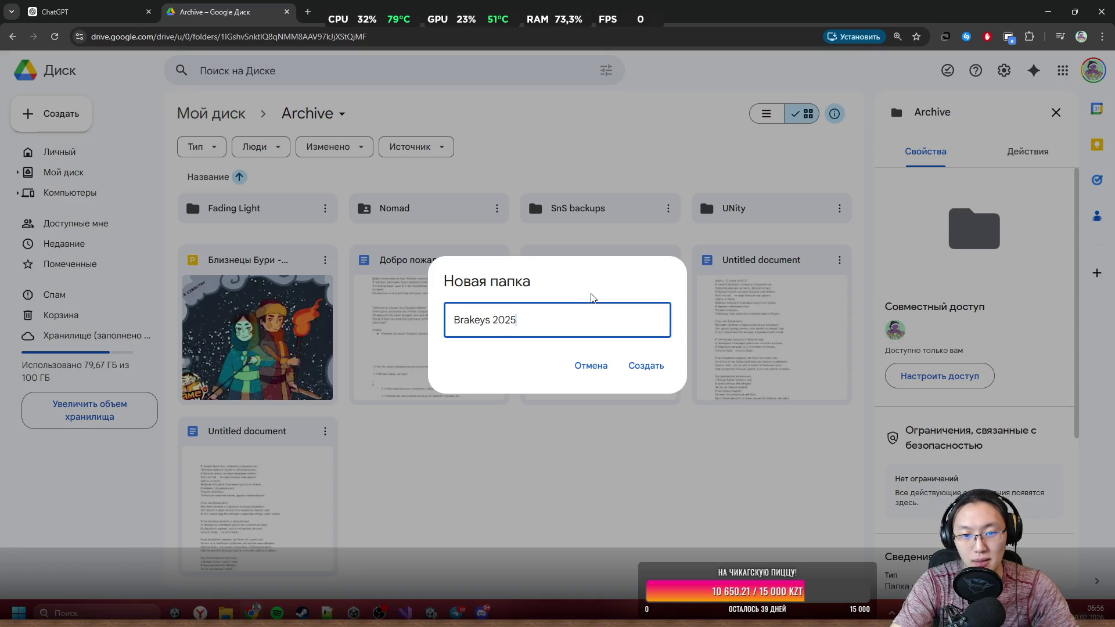
{"action": "type", "text": "6"}
{"action": "key", "text": "Return"}
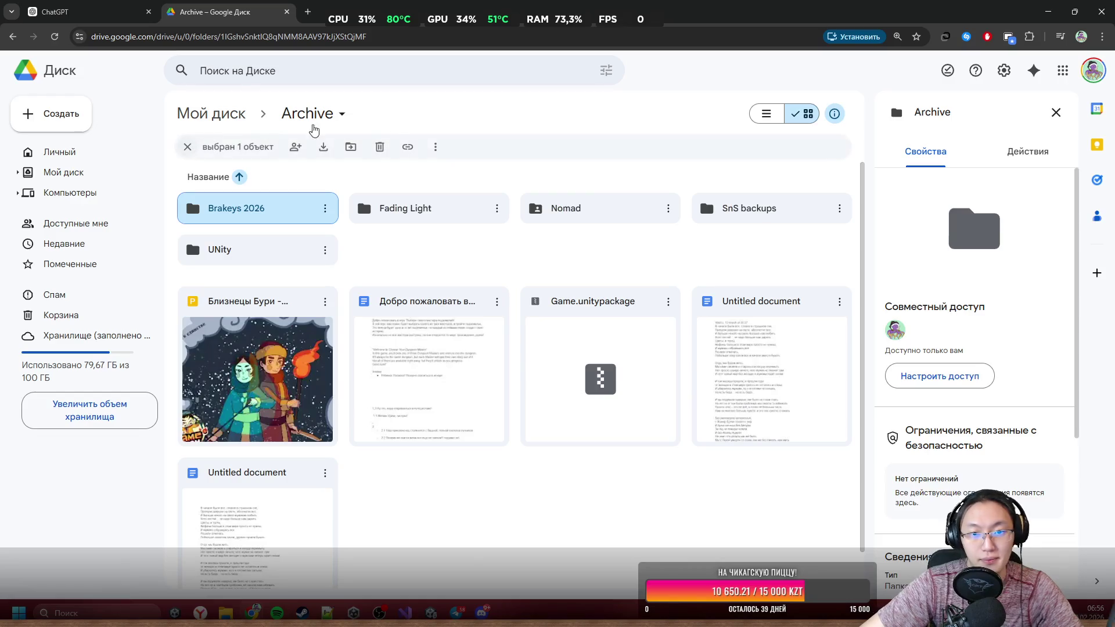
{"action": "double_click", "coordinate": [276, 214]}
{"action": "key", "text": "super+Down"}
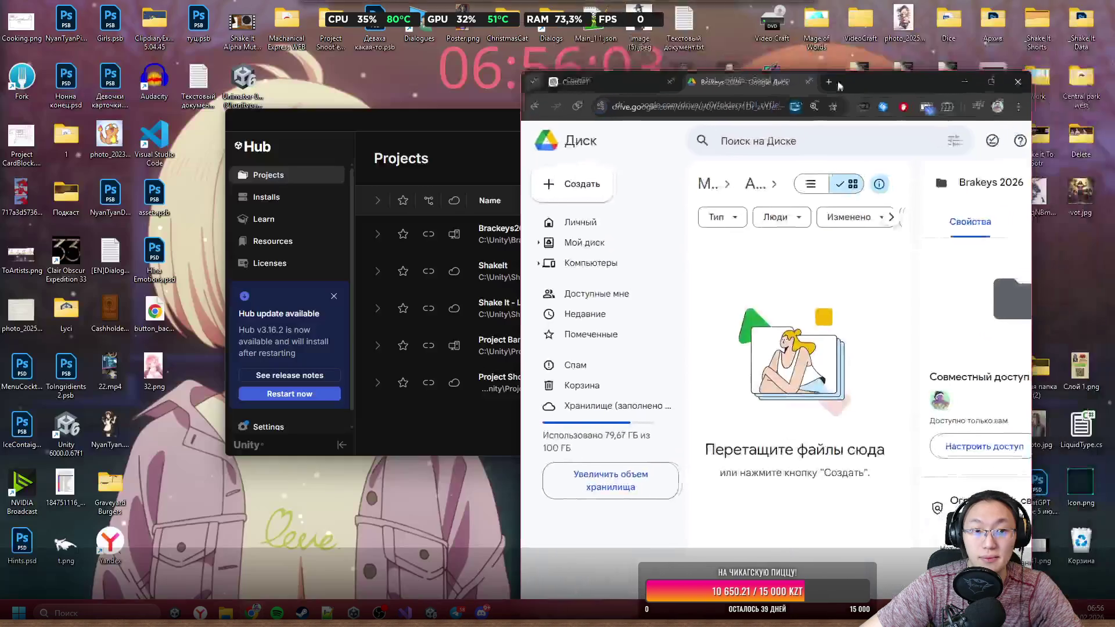
Step: Select the assets.psb file on the desktop
{"action": "left_click", "coordinate": [152, 197]}
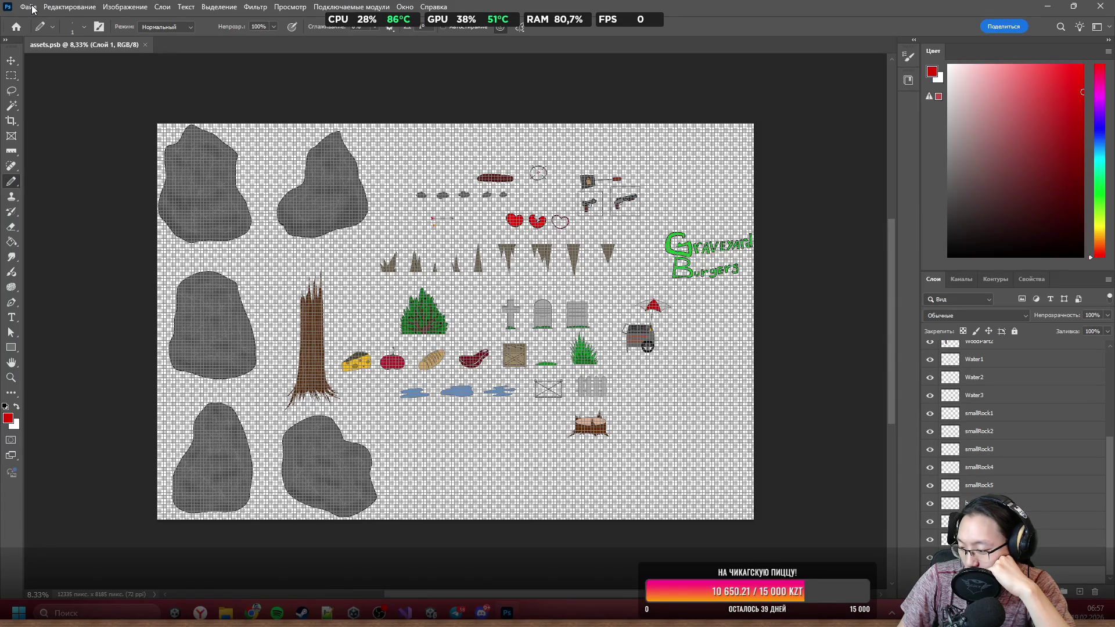
Step: Save a copy of the sheet to the desktop as assets.psd (Photoshop format) with Maximize Compatibility on
{"action": "left_click", "coordinate": [32, 9]}
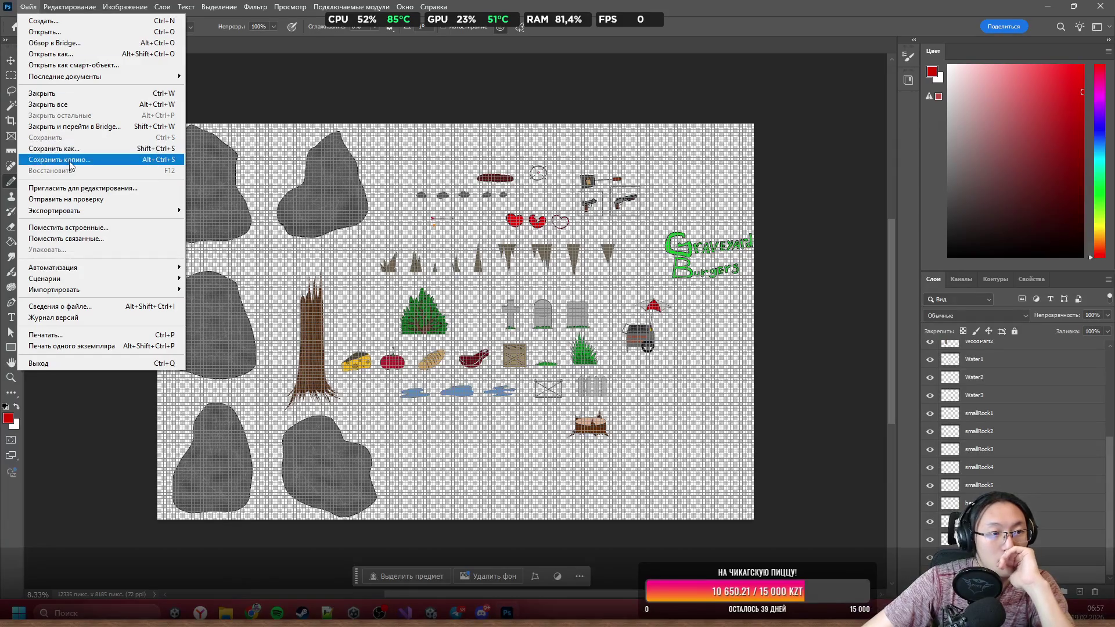
{"action": "left_click", "coordinate": [455, 268]}
{"action": "key", "text": "ctrl+shift+s"}
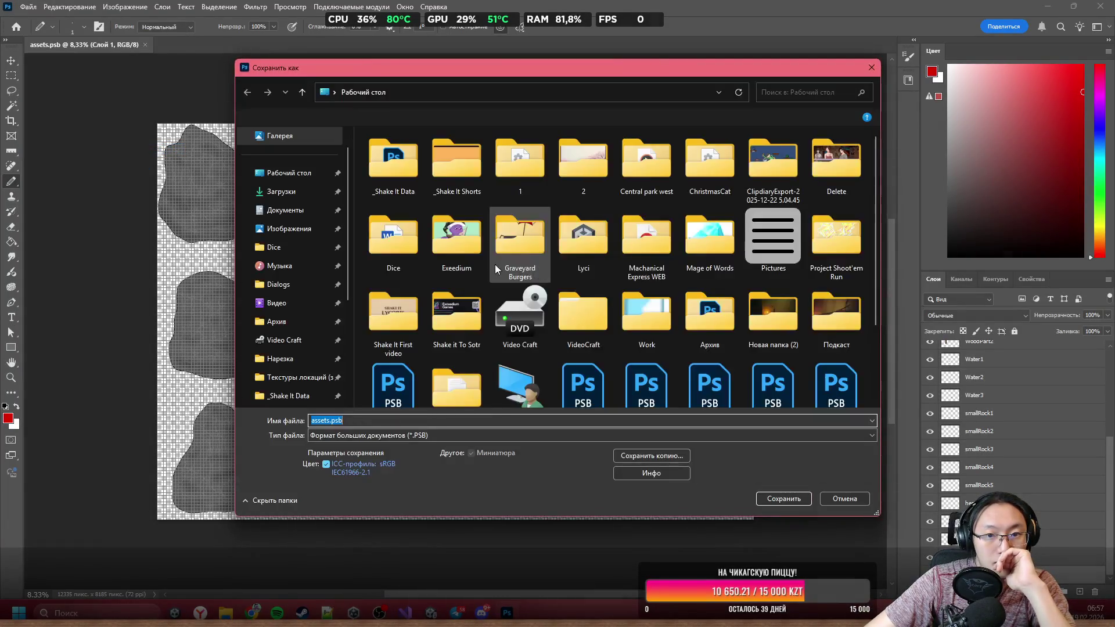
{"action": "left_click", "coordinate": [482, 434]}
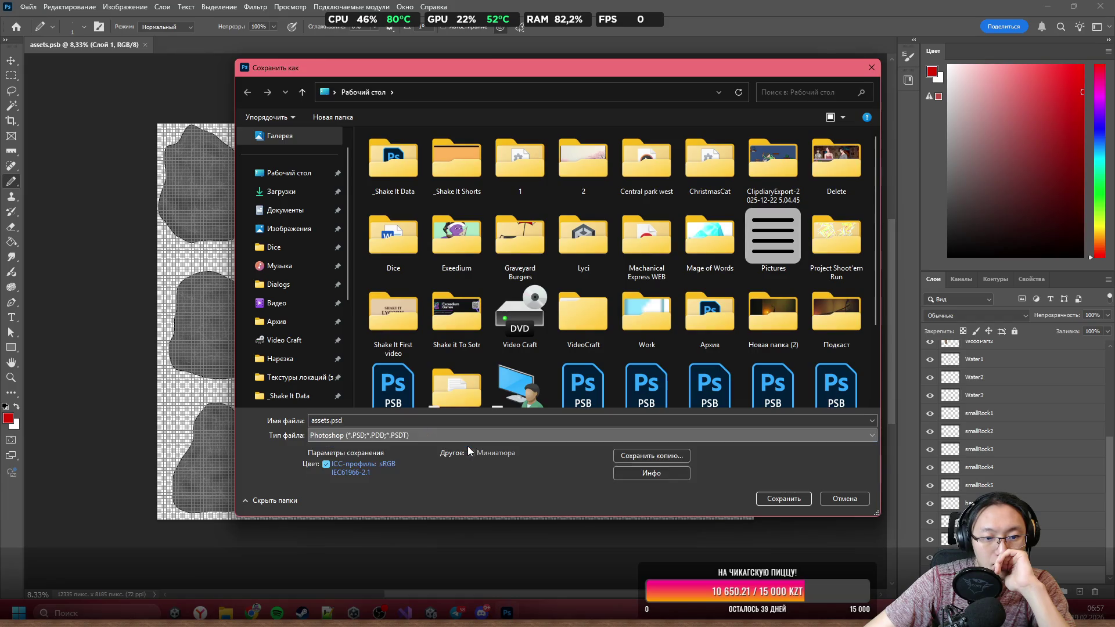
{"action": "left_click", "coordinate": [468, 445]}
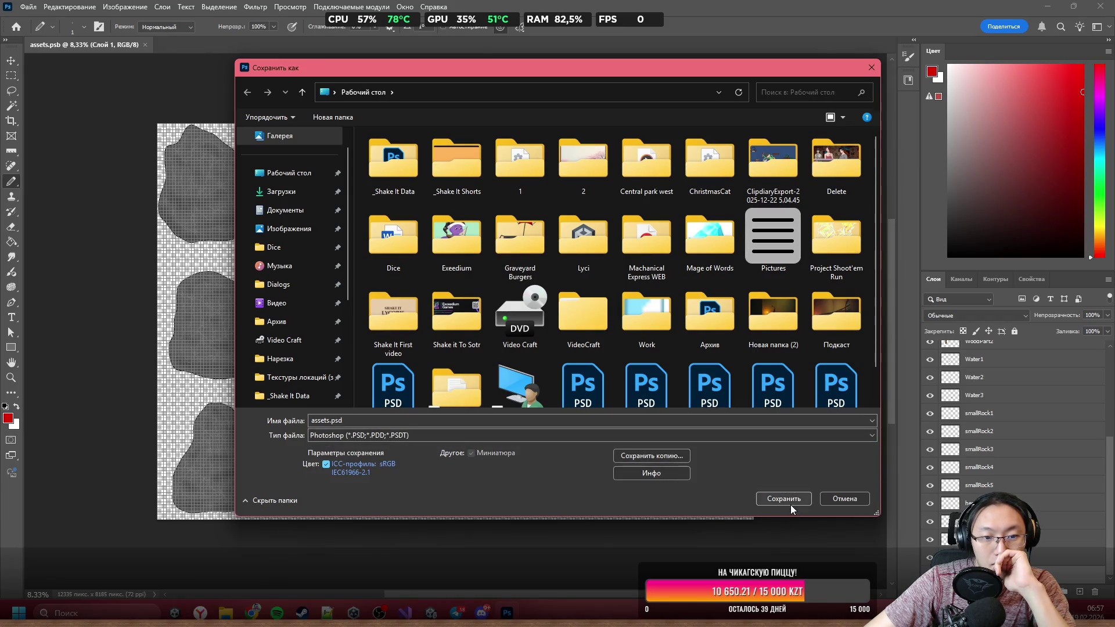
{"action": "left_click", "coordinate": [790, 504]}
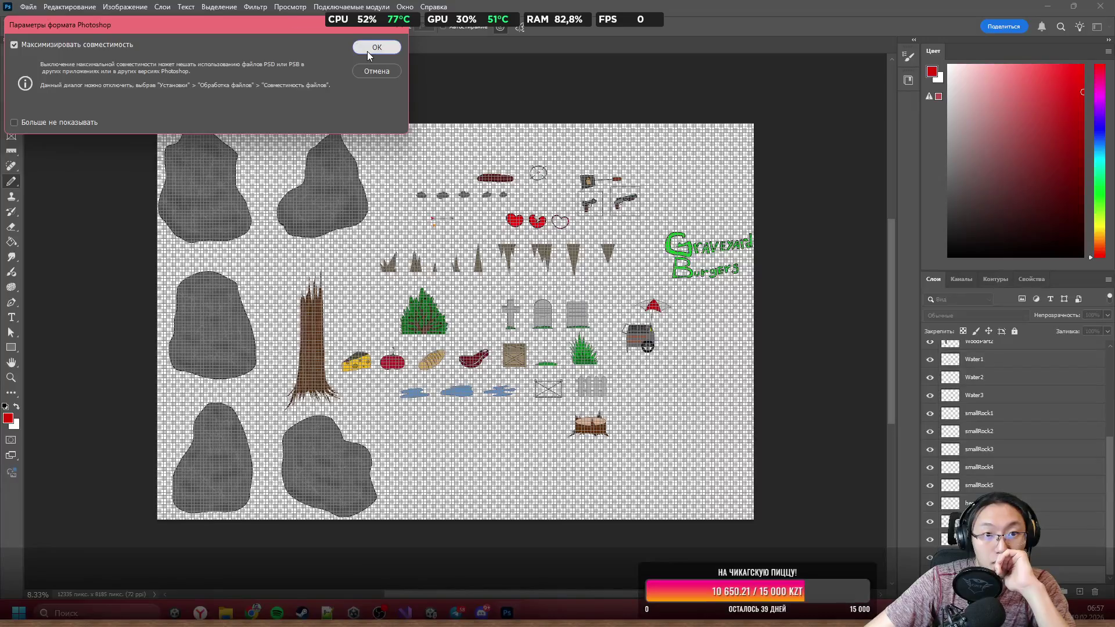
{"action": "left_click", "coordinate": [376, 47]}
{"action": "left_click", "coordinate": [1099, 7]}
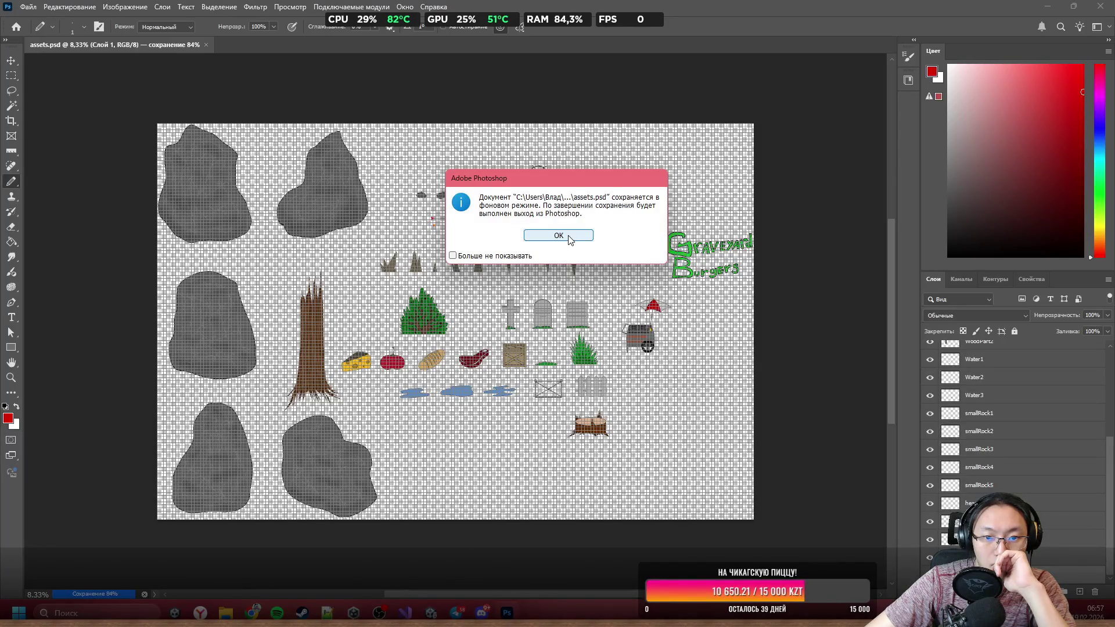
{"action": "left_click", "coordinate": [558, 235]}
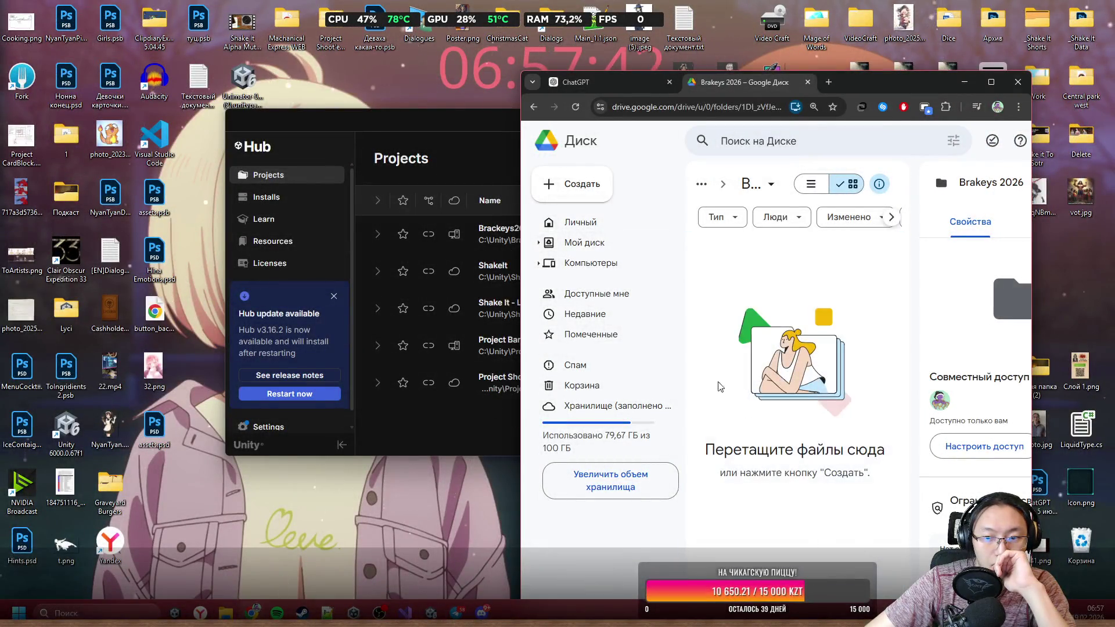
Step: Browse to Downloads > Telegram Desktop in File Explorer and preview 1235.png
{"action": "left_click", "coordinate": [72, 133]}
{"action": "double_click", "coordinate": [71, 134]}
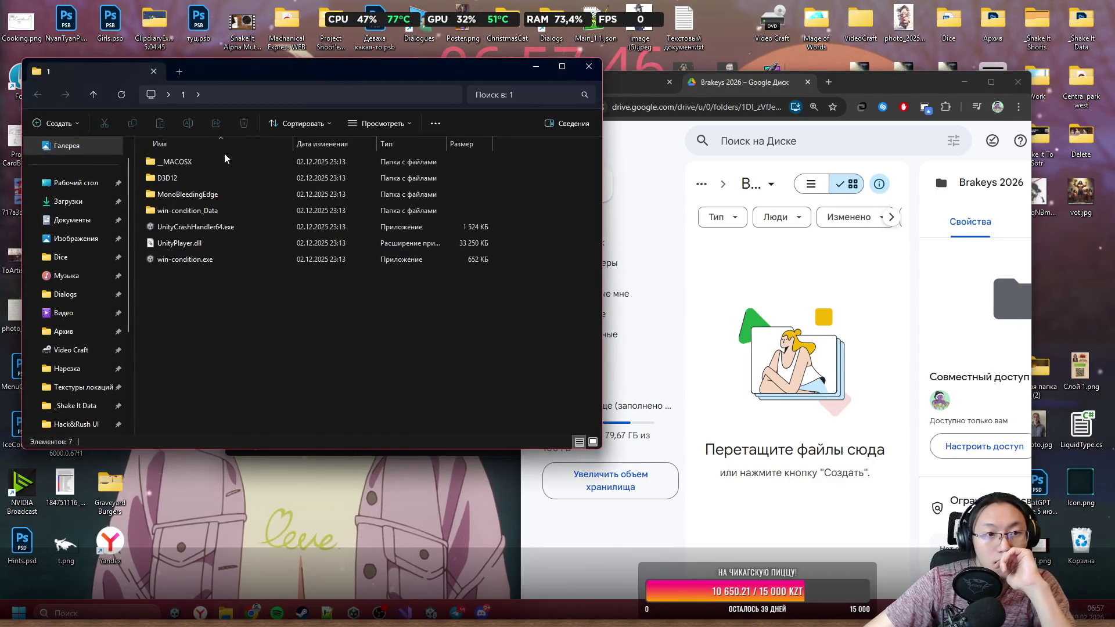
{"action": "left_click", "coordinate": [86, 199]}
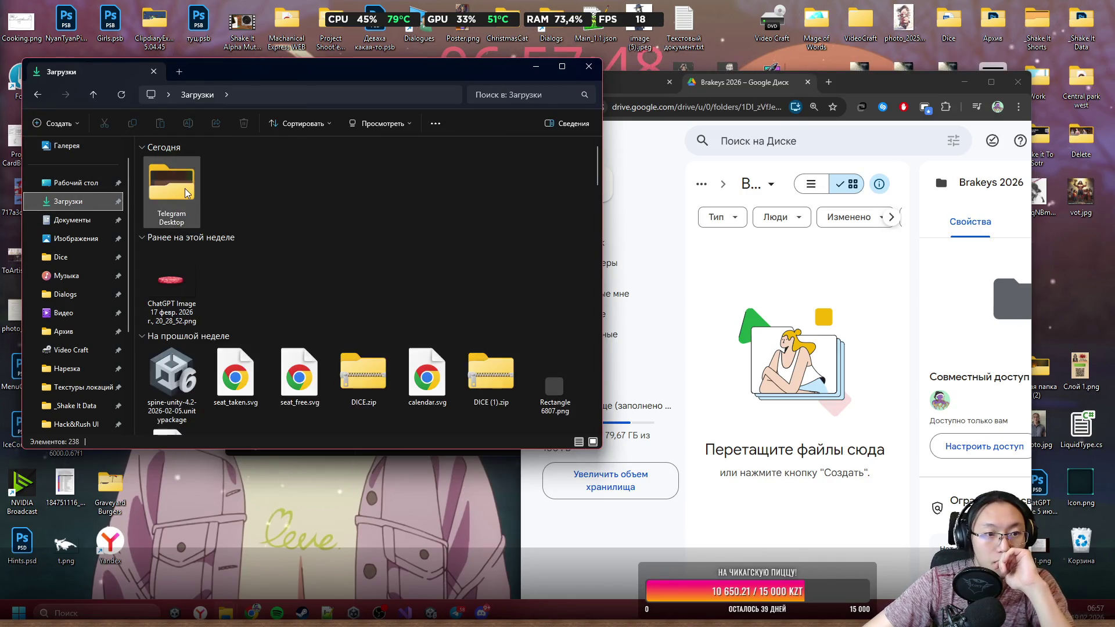
{"action": "double_click", "coordinate": [185, 189]}
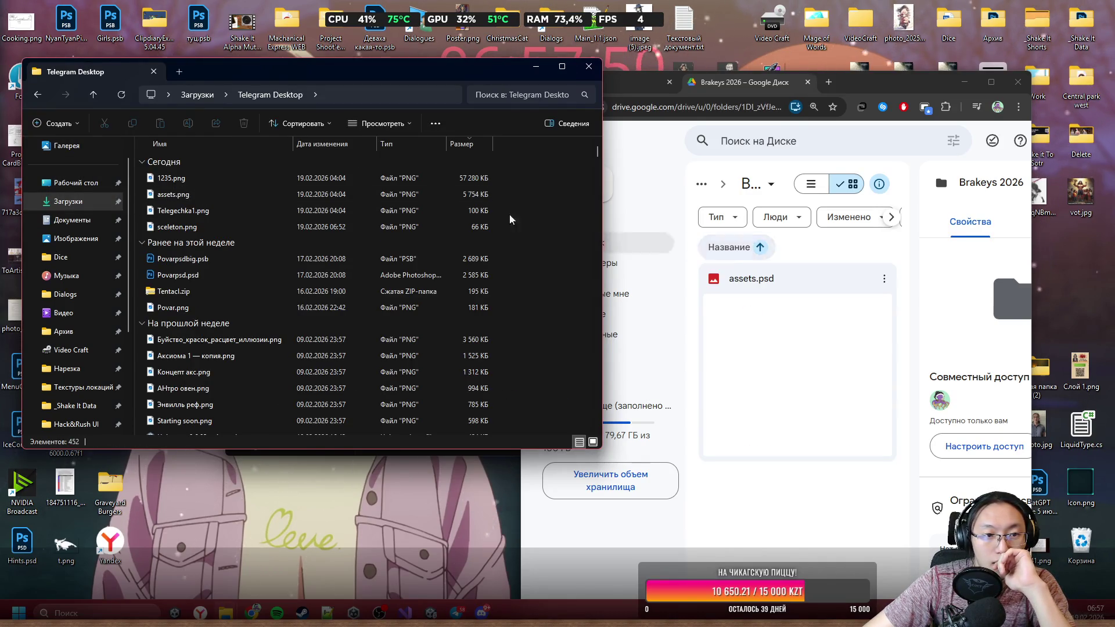
{"action": "double_click", "coordinate": [192, 180]}
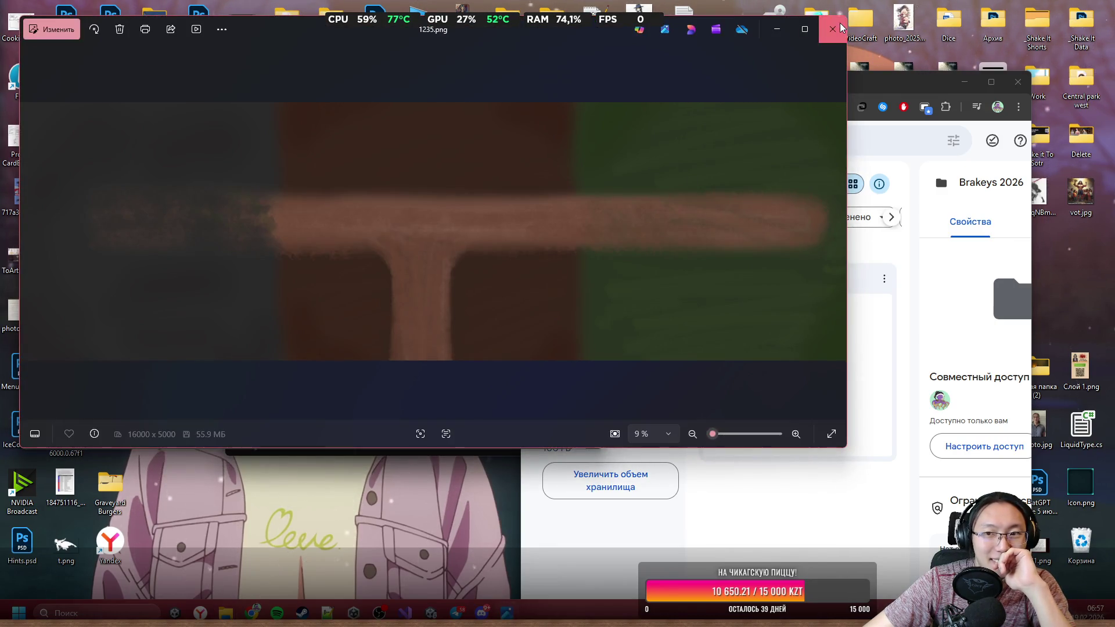
{"action": "key", "text": "Escape"}
Step: Drag 1235.png into the Brakeys 2026 Drive folder, close Explorer and maximize the browser
{"action": "mouse_move", "coordinate": [465, 177]}
{"action": "left_mouse_down"}
{"action": "mouse_move", "coordinate": [479, 275]}
{"action": "mouse_move", "coordinate": [795, 359]}
{"action": "left_mouse_up"}
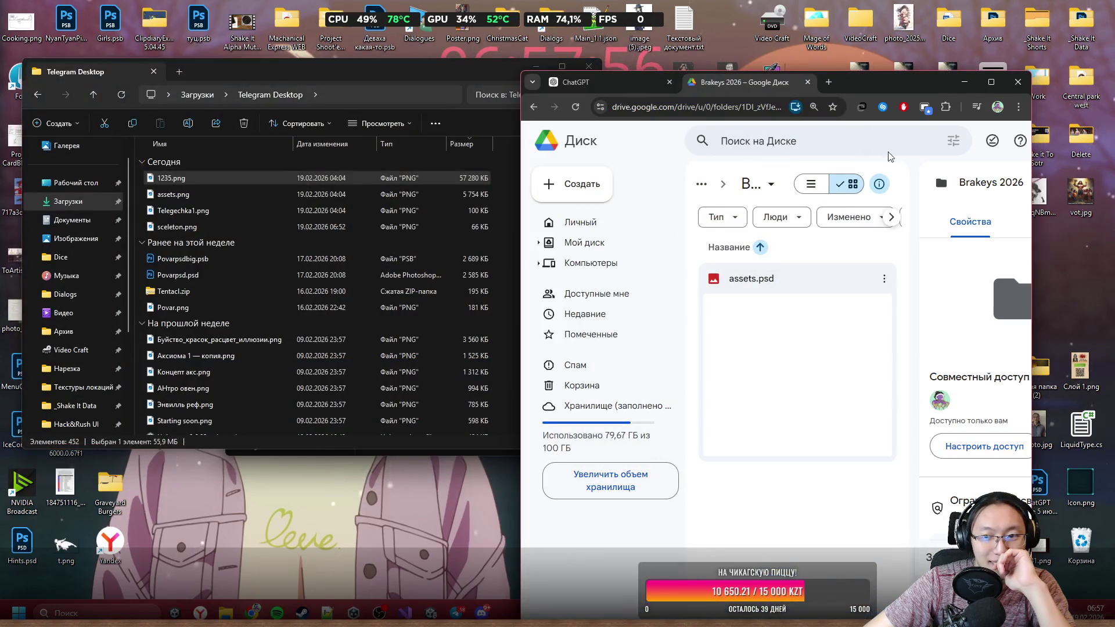
{"action": "left_click", "coordinate": [582, 67]}
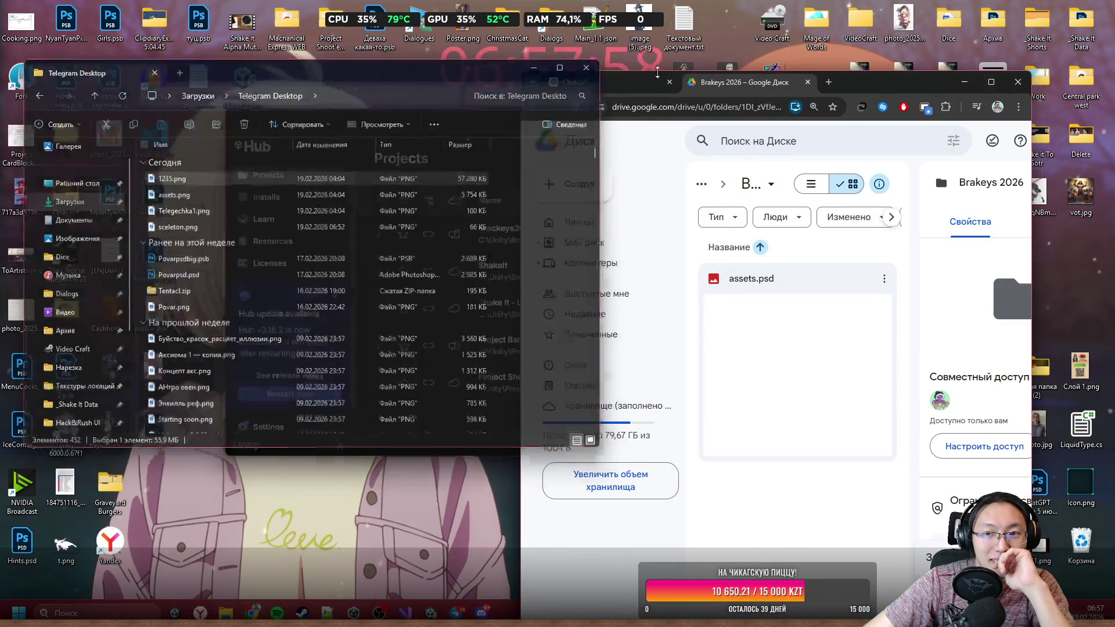
{"action": "left_click_drag", "start_coordinate": [877, 82], "coordinate": [865, 5]}
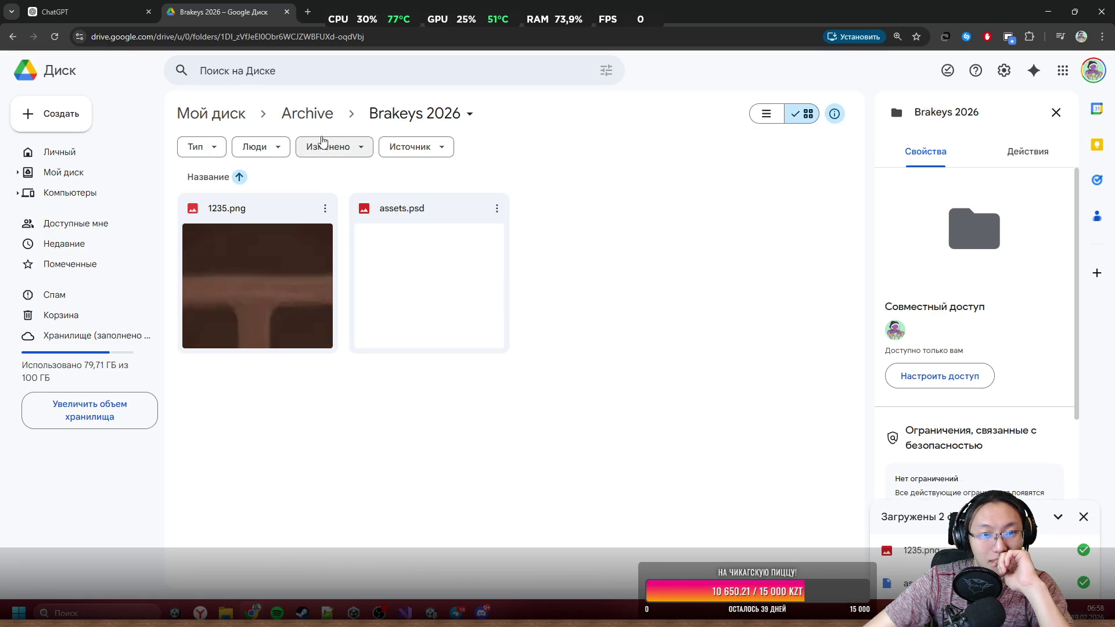
Step: Set the Brakeys 2026 folder to 'anyone with the link can view' and copy its share link
{"action": "left_click", "coordinate": [468, 112]}
{"action": "mouse_move", "coordinate": [493, 223]}
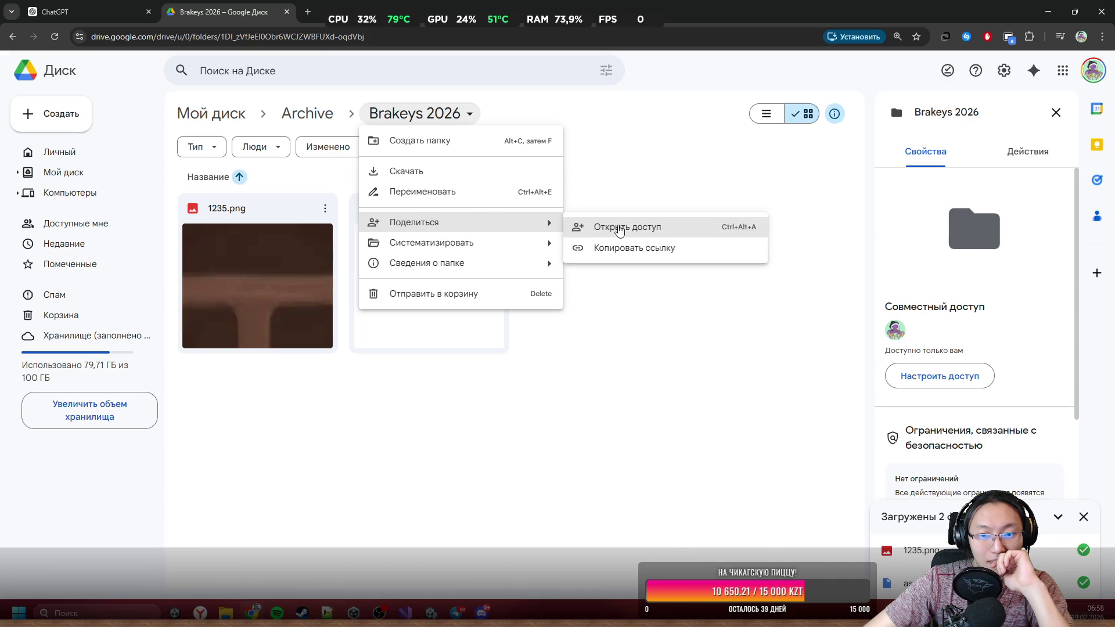
{"action": "left_click", "coordinate": [635, 232]}
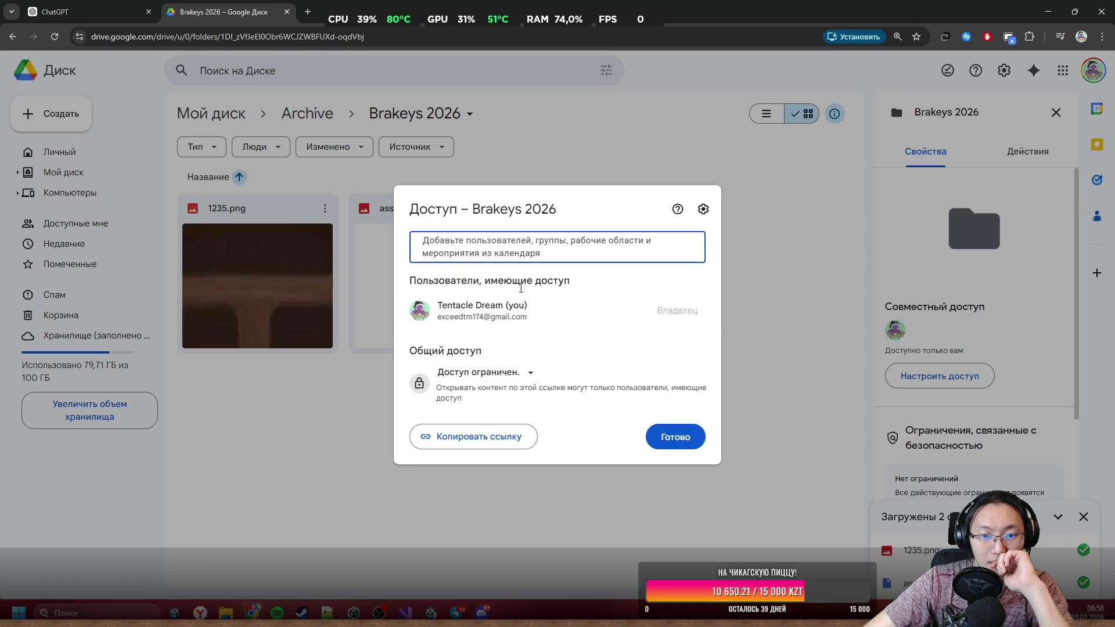
{"action": "left_click", "coordinate": [509, 373]}
{"action": "left_click", "coordinate": [528, 431]}
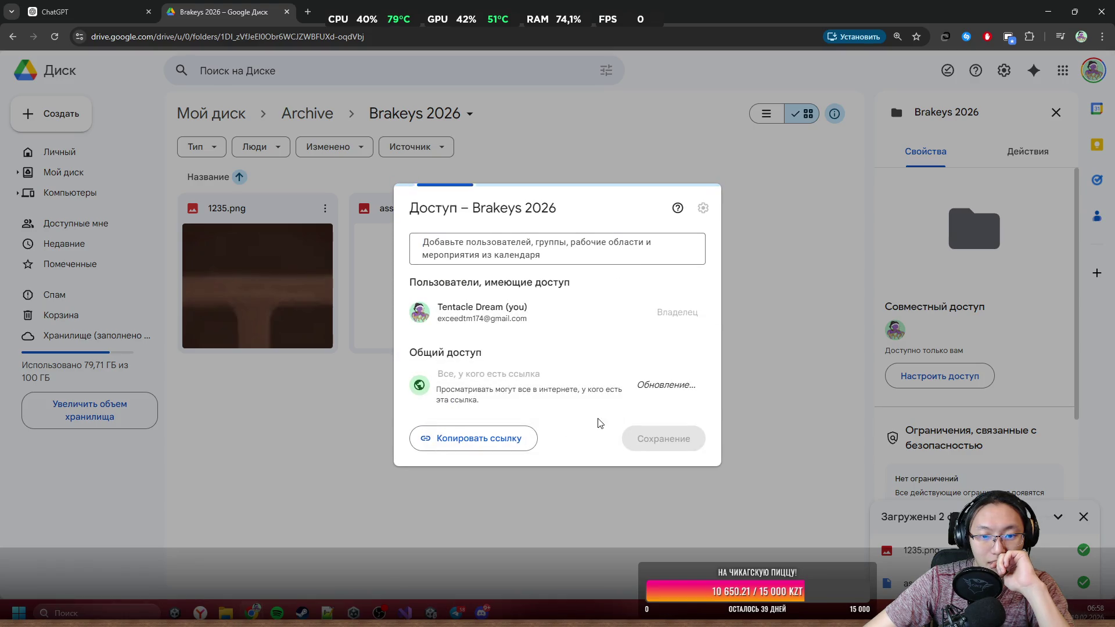
{"action": "left_click", "coordinate": [487, 441]}
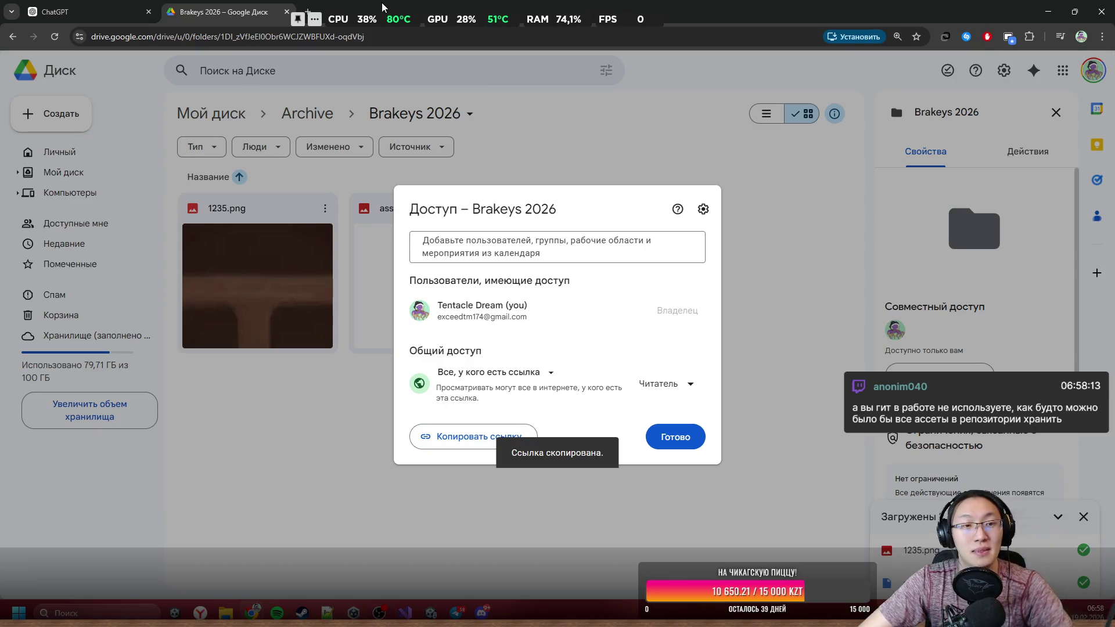
Step: Close the Brakeys 2026 tab and minimize the browser to reveal the desktop
{"action": "left_click", "coordinate": [287, 12]}
{"action": "key", "text": "super+Down"}
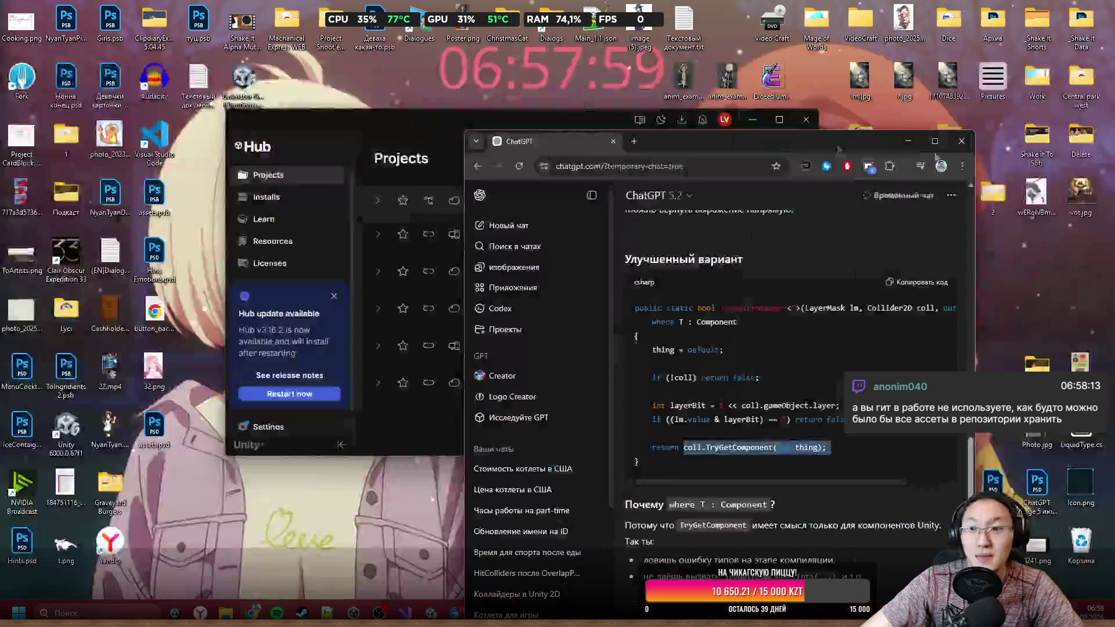
{"action": "key", "text": "super+Down"}
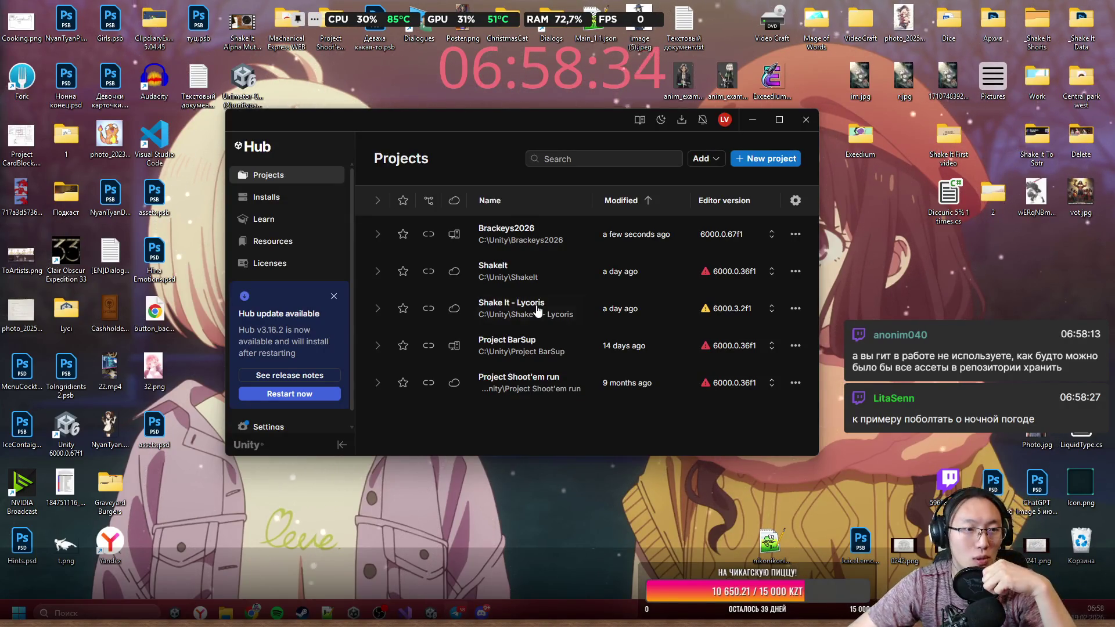
Step: Launch Fork and view the Brackeys2026 repository's local changes
{"action": "double_click", "coordinate": [40, 84]}
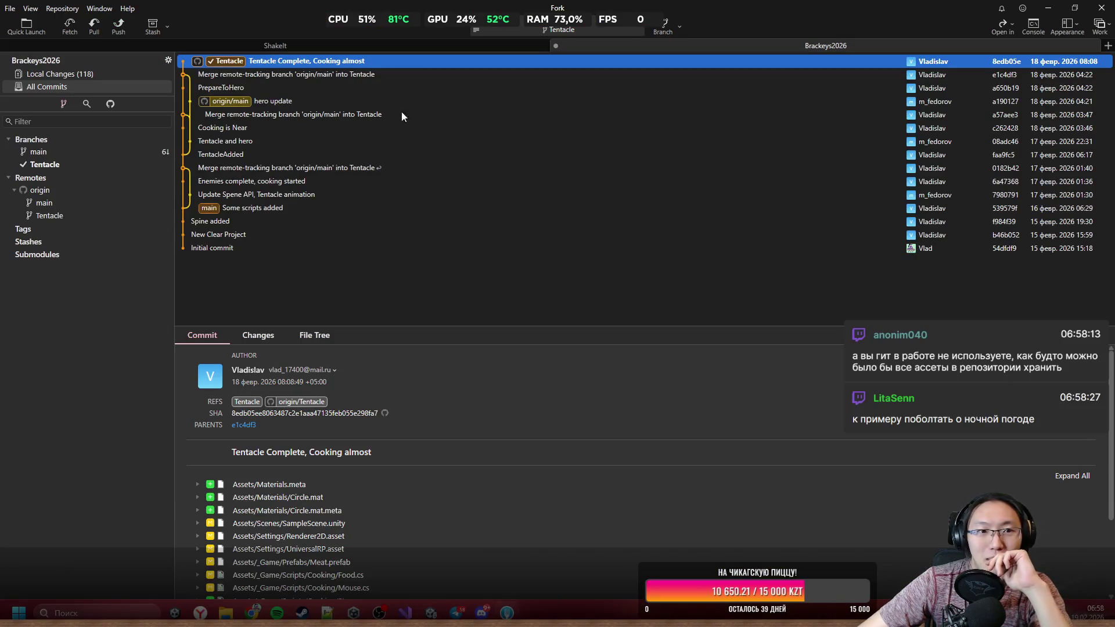
{"action": "left_click", "coordinate": [86, 75]}
{"action": "scroll", "coordinate": [358, 228], "scroll_direction": "down", "scroll_amount": 15}
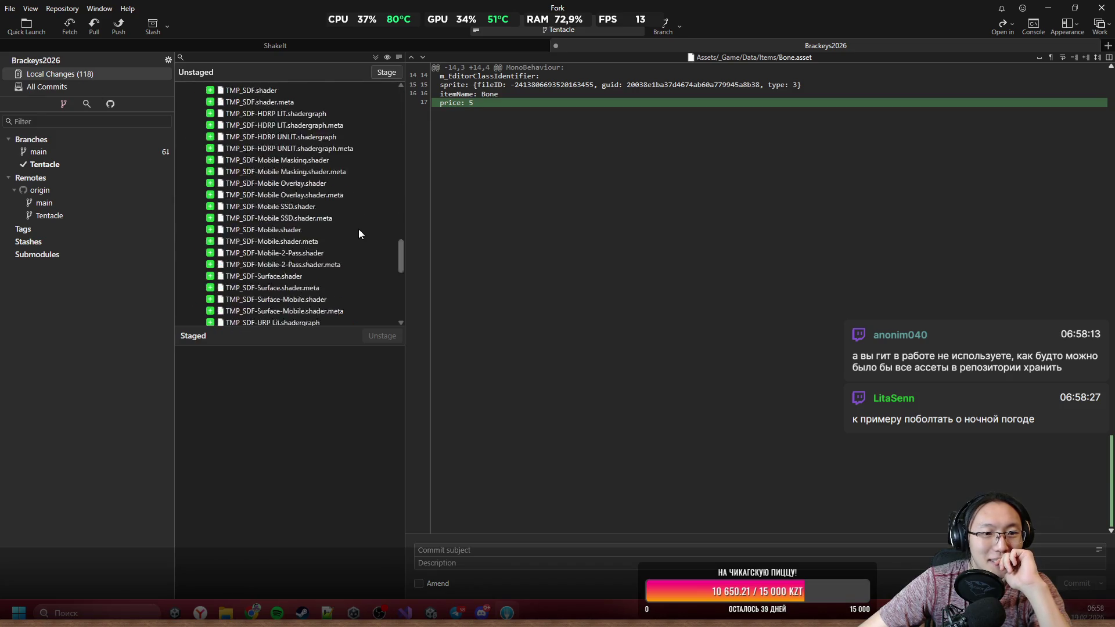
{"action": "scroll", "coordinate": [368, 238], "scroll_direction": "up", "scroll_amount": 10}
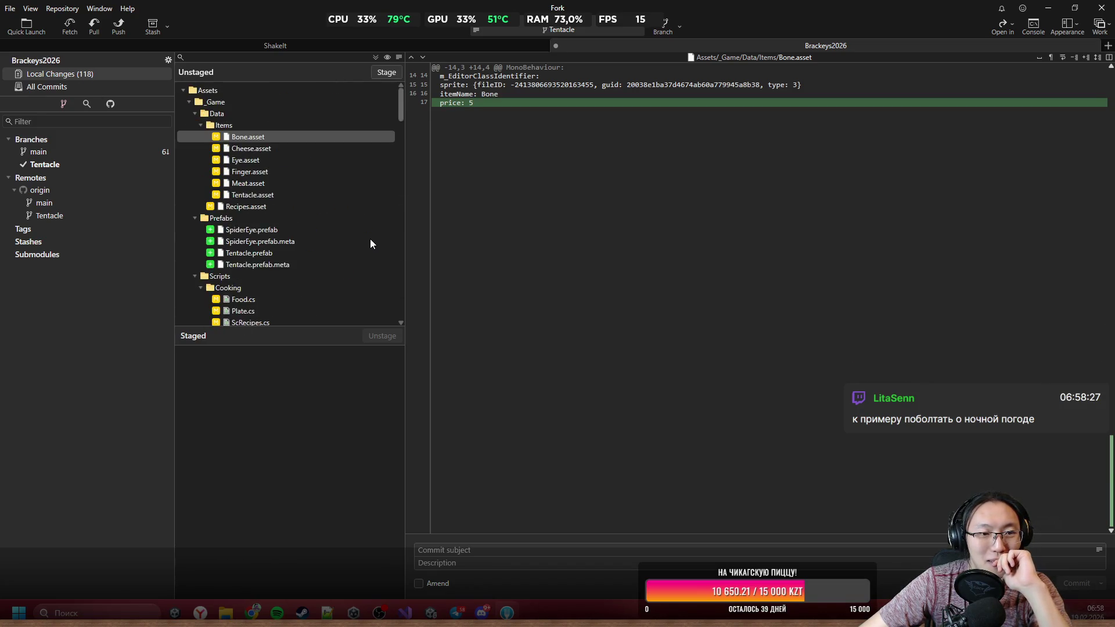
{"action": "scroll", "coordinate": [368, 239], "scroll_direction": "down", "scroll_amount": 9}
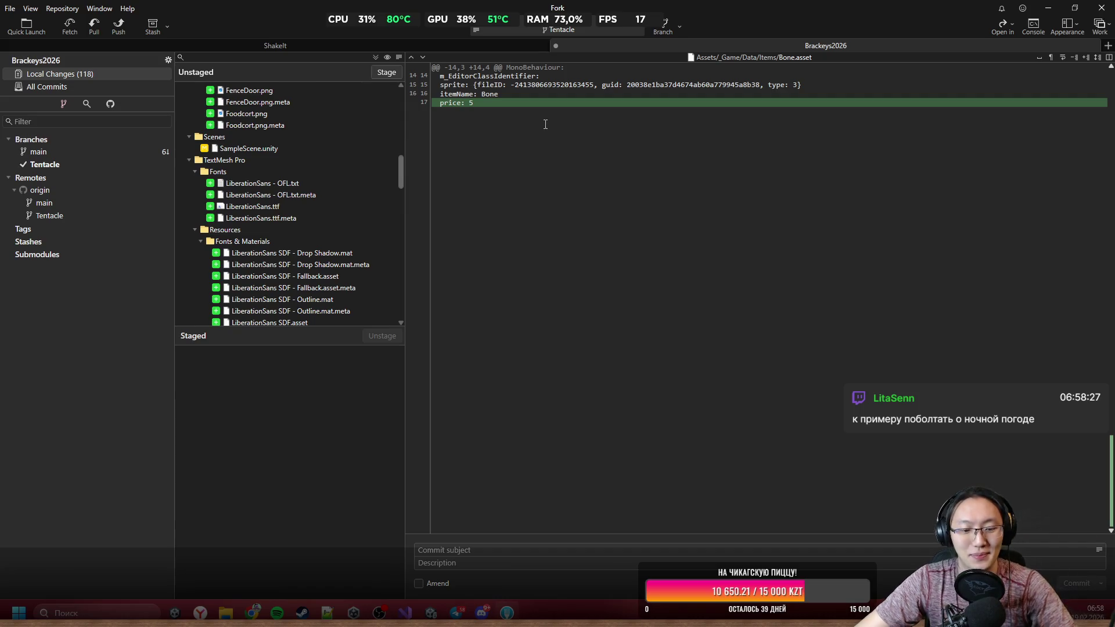
{"action": "key", "text": "super+g"}
{"action": "key", "text": "Escape"}
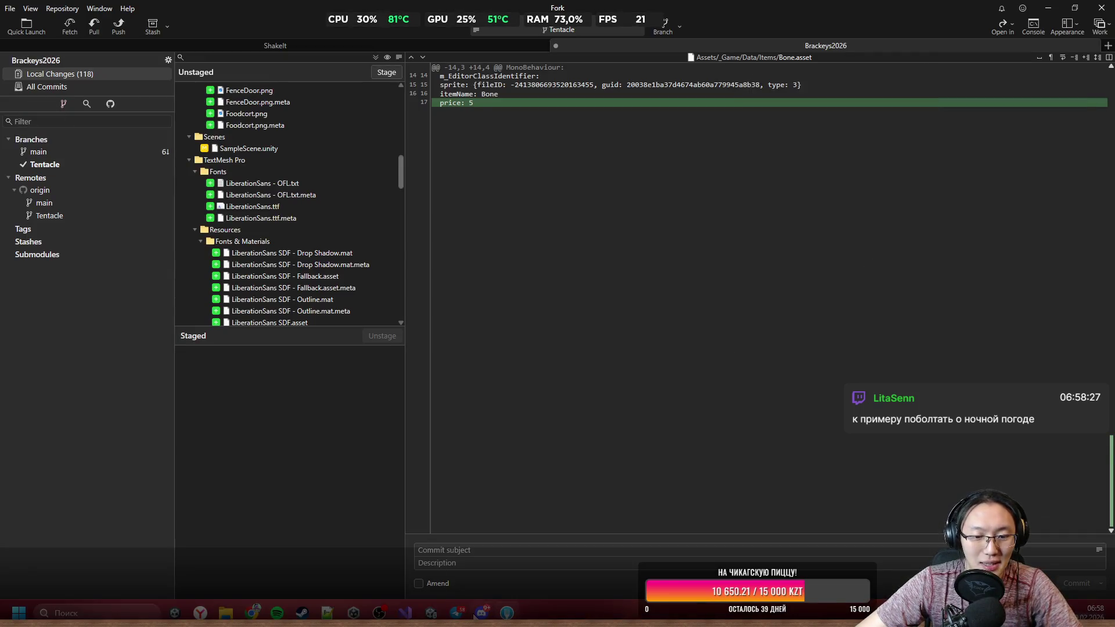
Step: Select every file in the Unstaged list and stage all 118 changes
{"action": "mouse_move", "coordinate": [303, 614]}
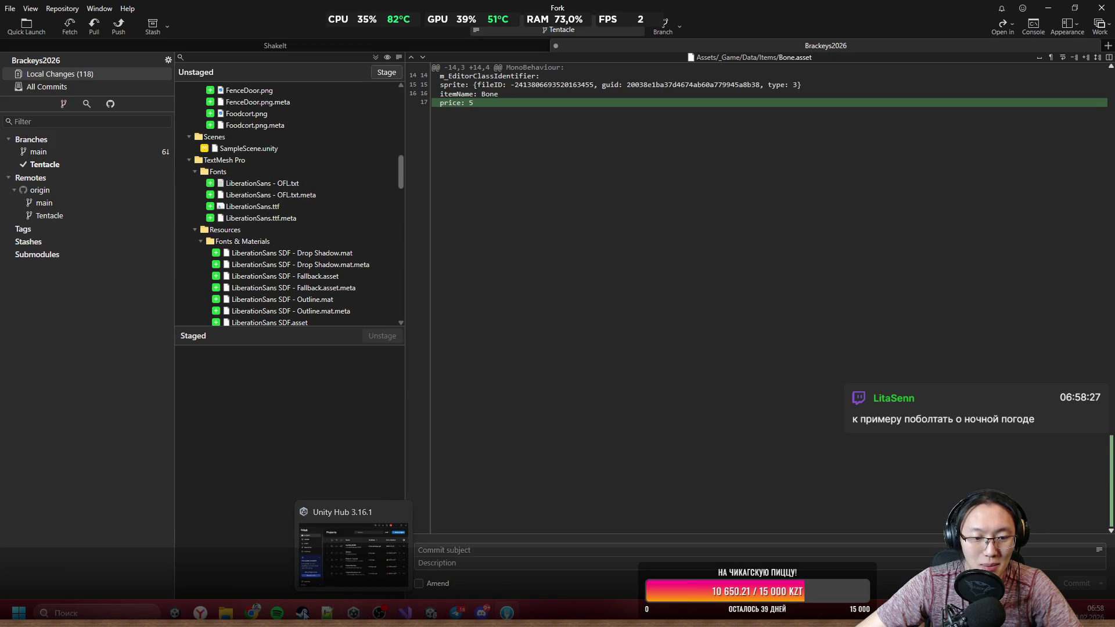
{"action": "mouse_move", "coordinate": [357, 558]}
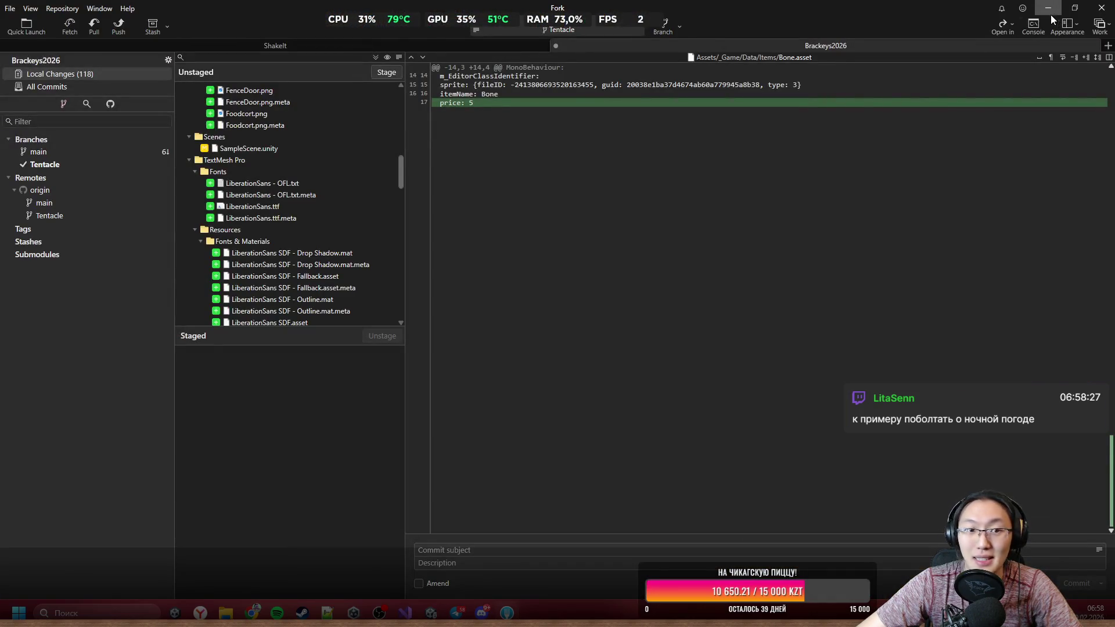
{"action": "left_click", "coordinate": [224, 183]}
{"action": "key", "text": "ctrl+a"}
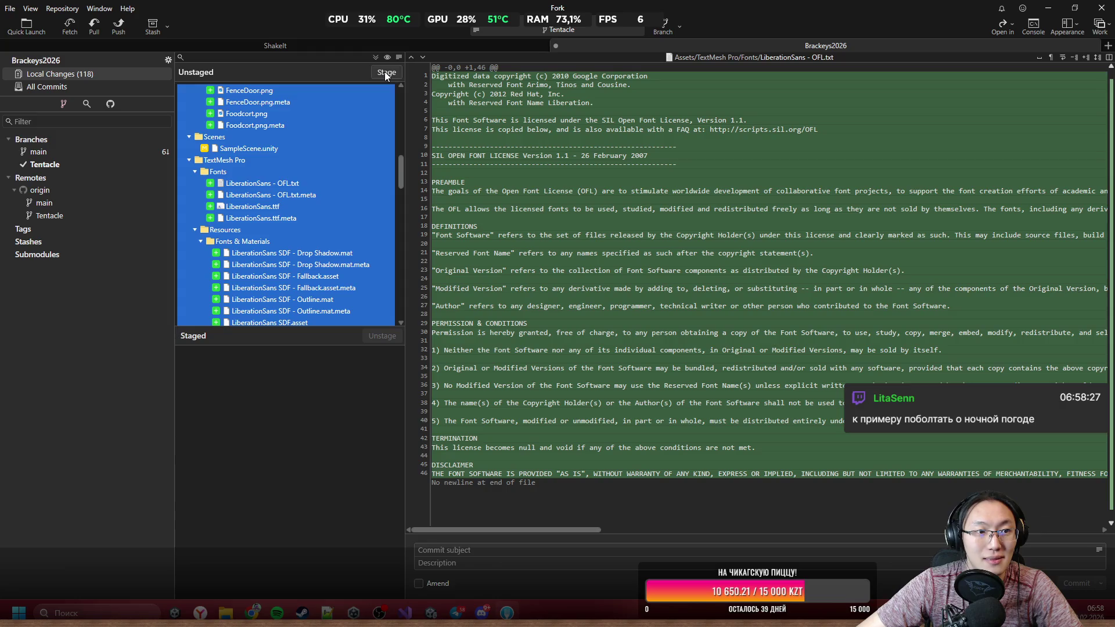
{"action": "left_click", "coordinate": [384, 72]}
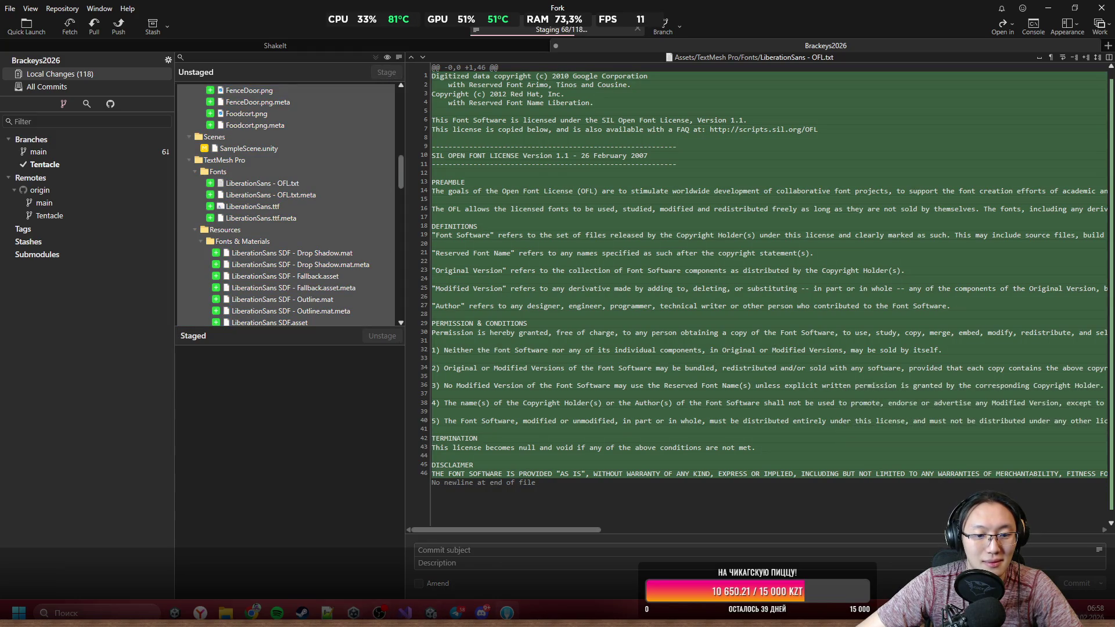
Step: Stop the running game in the Unity editor and return to Fork
{"action": "key", "text": "alt+Tab"}
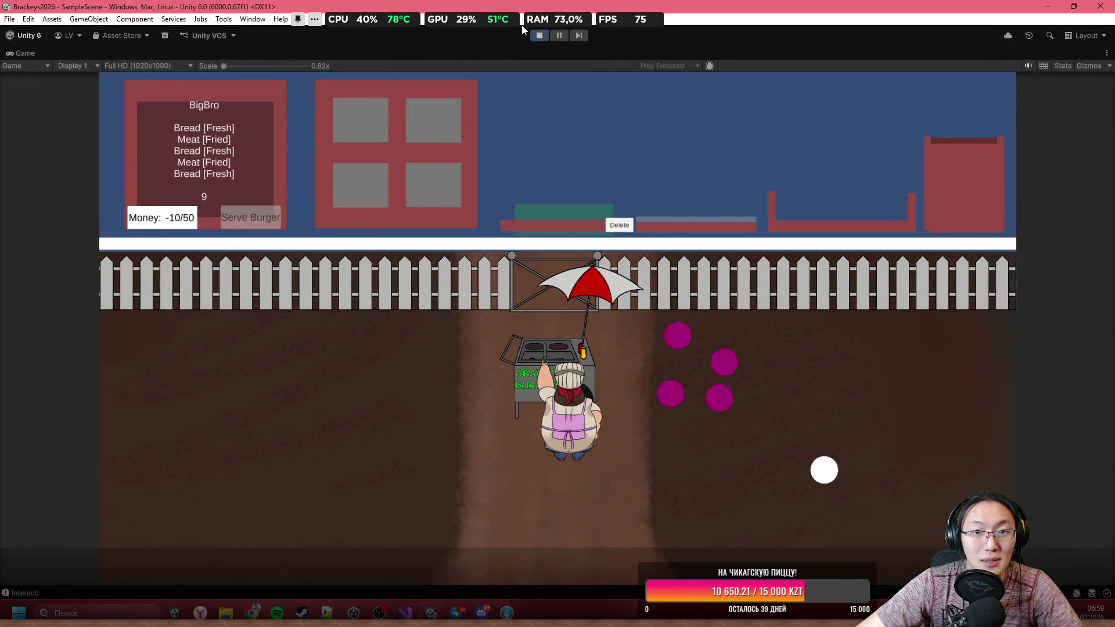
{"action": "left_click", "coordinate": [541, 36]}
{"action": "key", "text": "alt+Tab"}
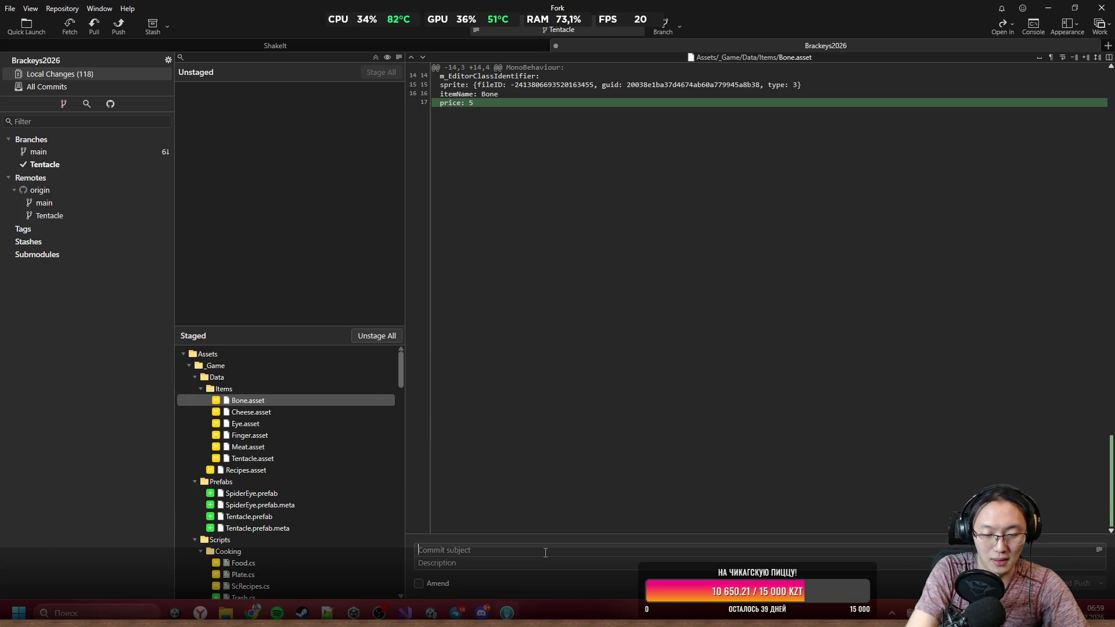
Step: Commit the 118 staged files to Tentacle as 'Half Todays Work' and show all commits
{"action": "type", "text": "Half"}
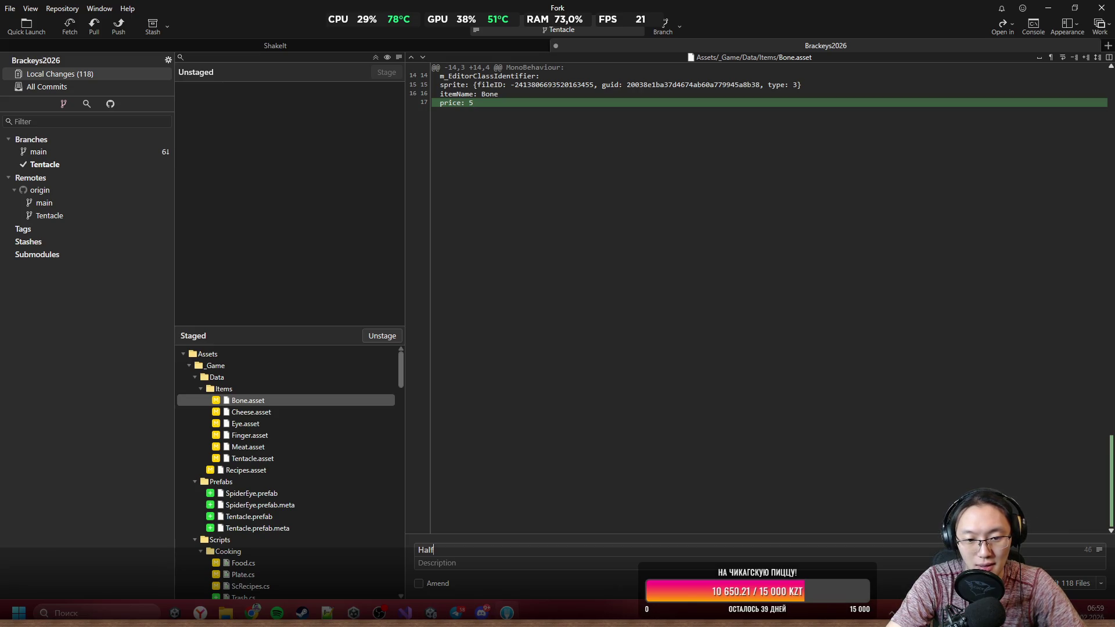
{"action": "type", "text": " Todays Work"}
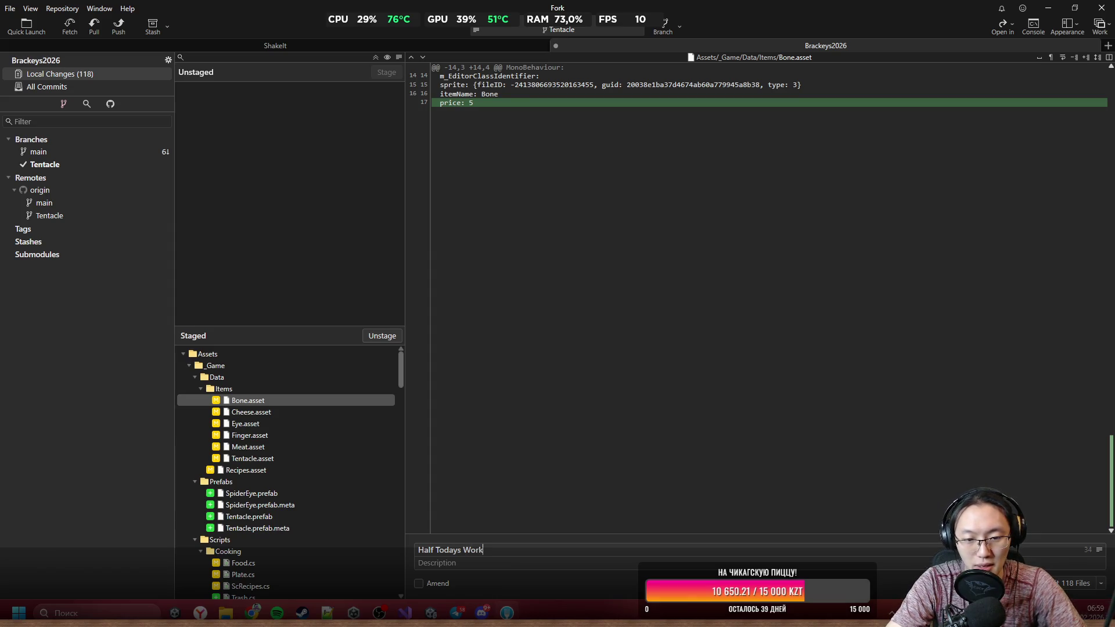
{"action": "left_click", "coordinate": [273, 459]}
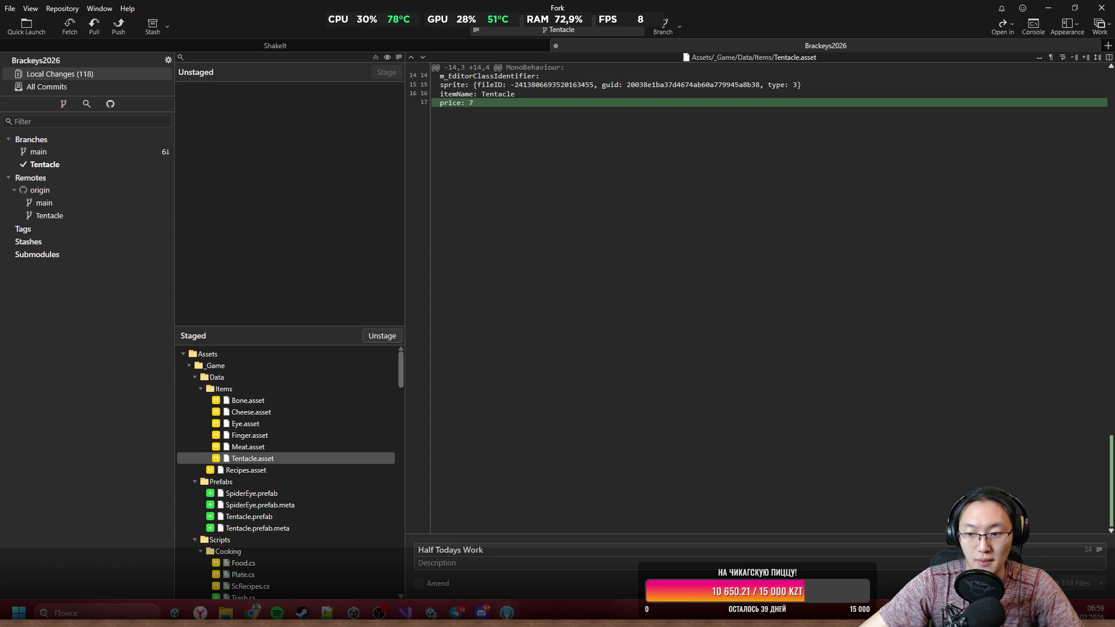
{"action": "key", "text": "ctrl+Return"}
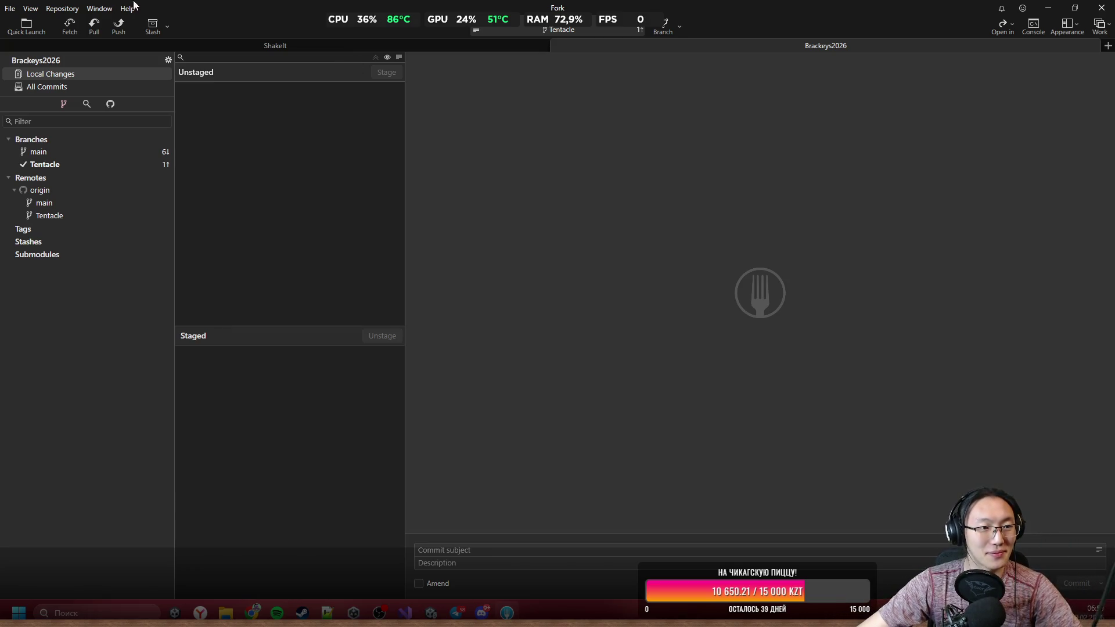
{"action": "left_click", "coordinate": [22, 88]}
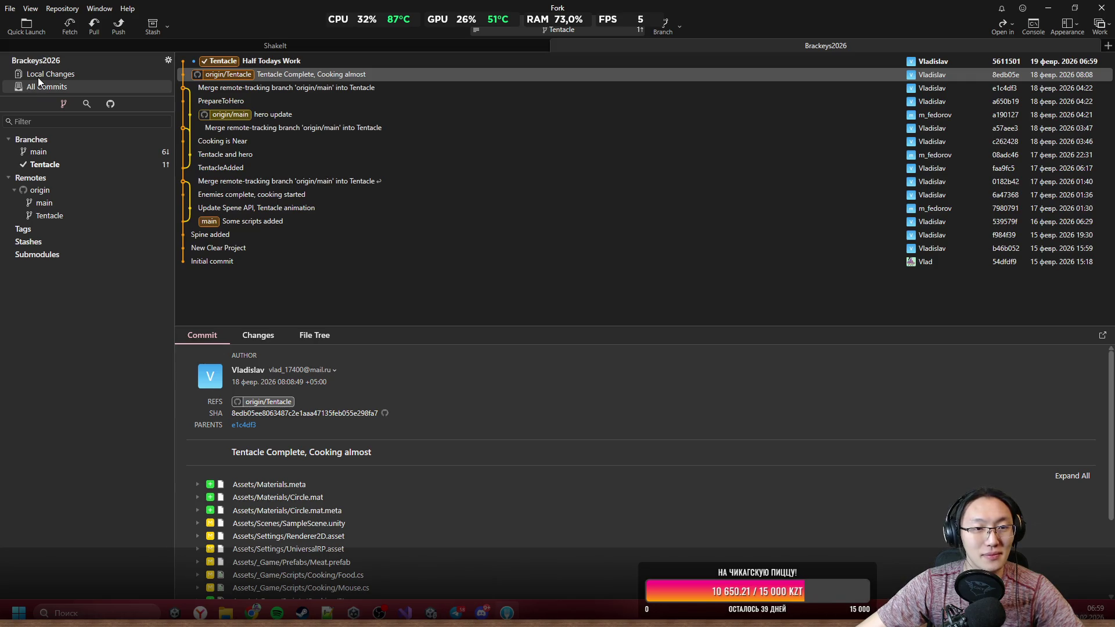
Step: Select the Half Todays Work commit and push the Tentacle branch to origin
{"action": "left_click", "coordinate": [249, 60]}
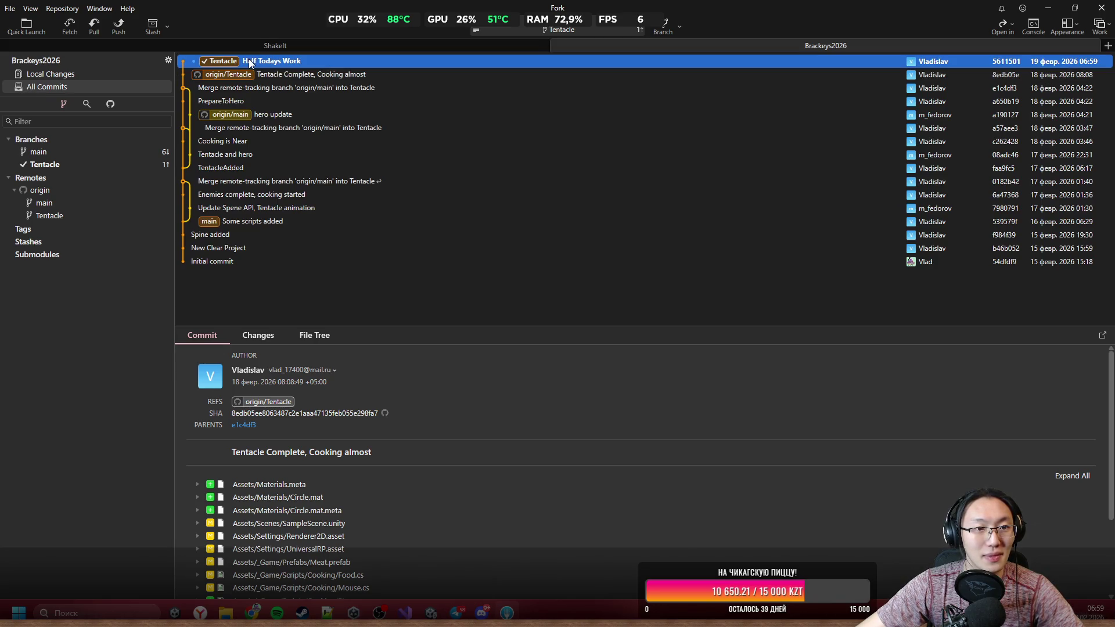
{"action": "left_click", "coordinate": [119, 25]}
{"action": "left_click", "coordinate": [631, 340]}
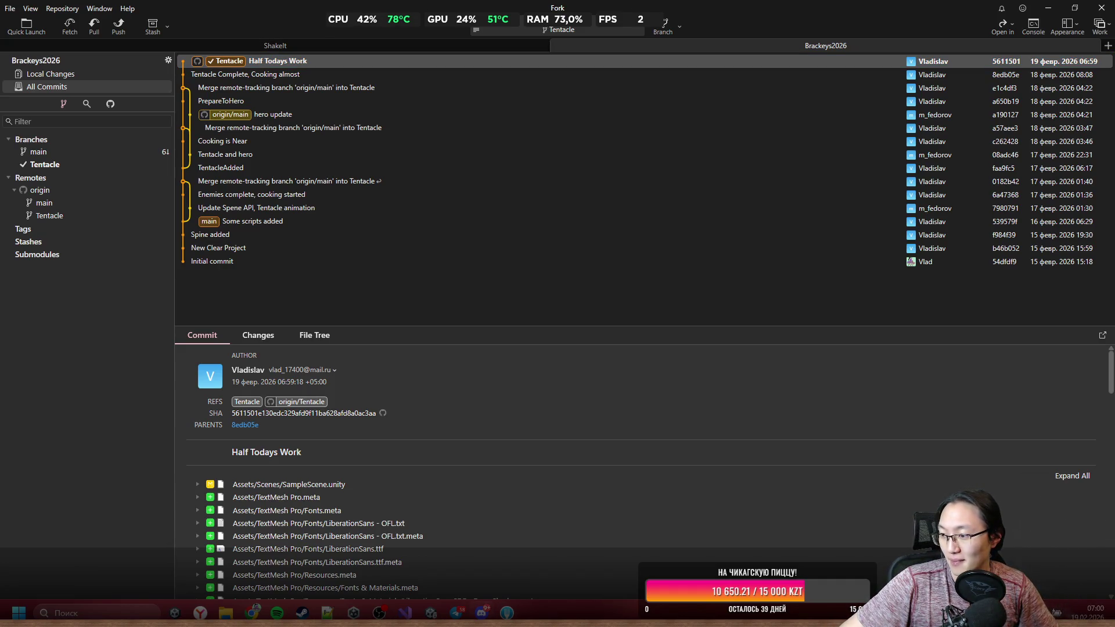
{"action": "key", "text": "alt+Tab"}
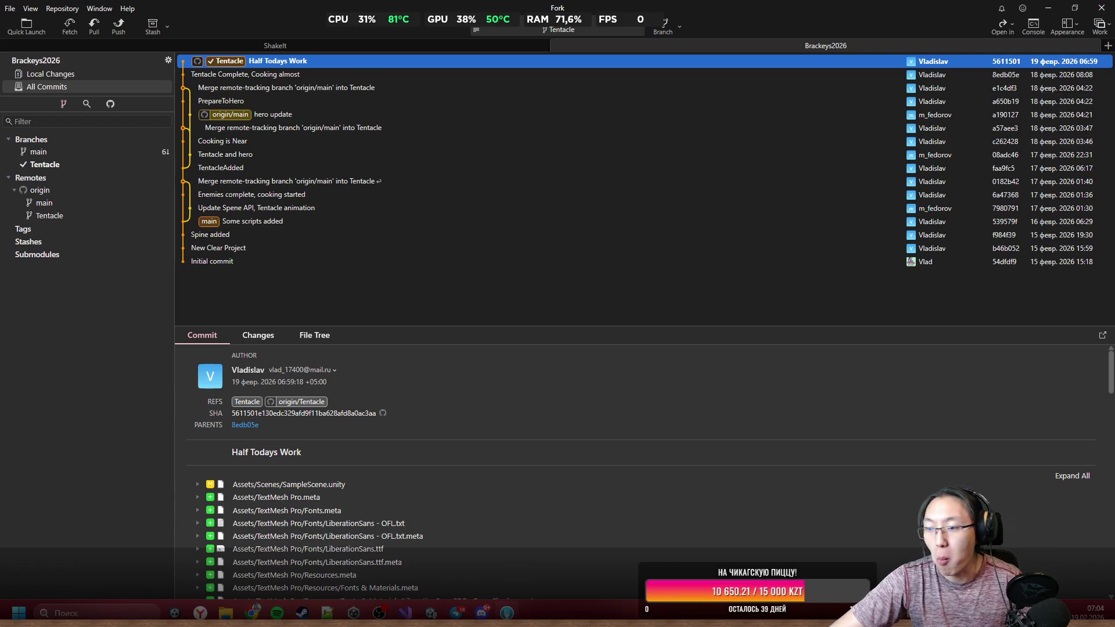
Step: Minimize Fork, then unmute the VK Steam upload masterclass and play it full screen
{"action": "left_click", "coordinate": [1048, 8]}
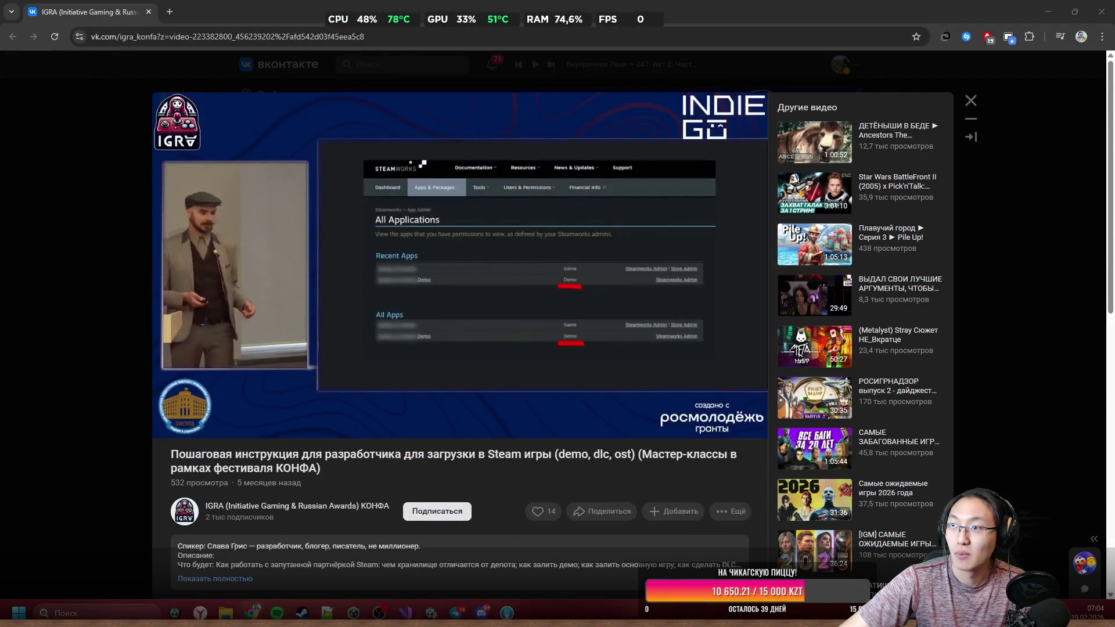
{"action": "left_click", "coordinate": [646, 428]}
{"action": "left_click", "coordinate": [750, 426]}
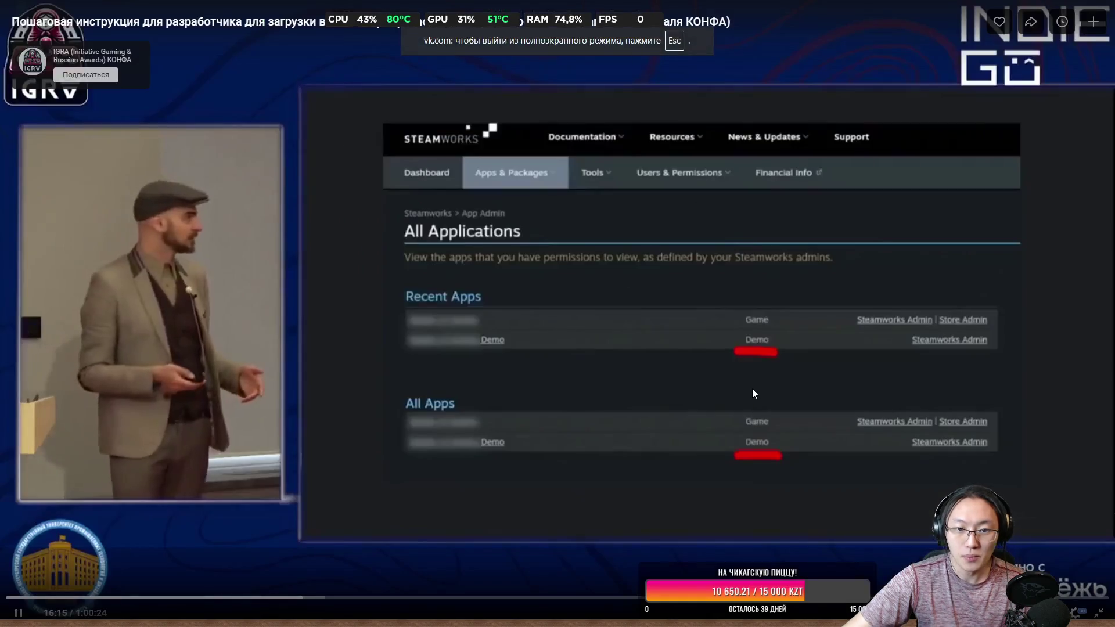
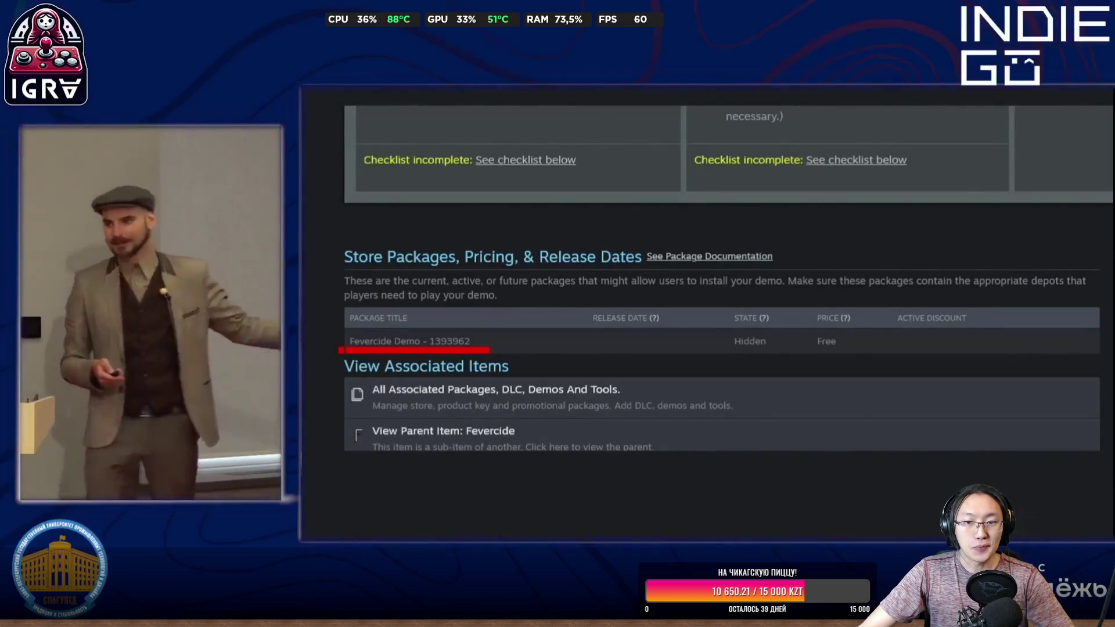
Step: Take the VK Video talk out of fullscreen, then close the browser window
{"action": "double_click", "coordinate": [524, 337]}
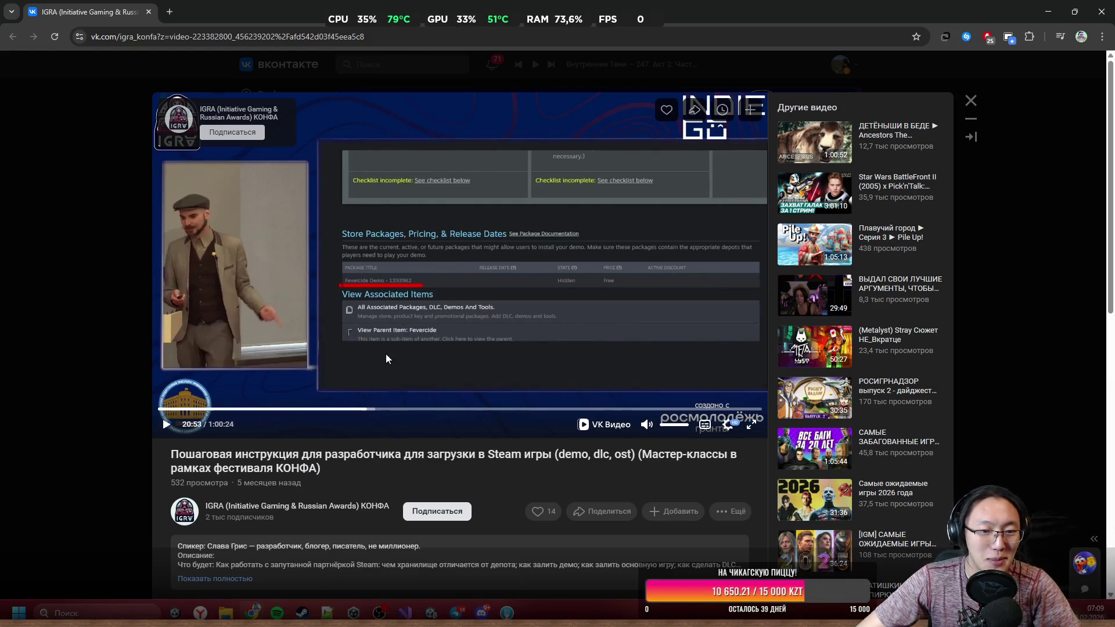
{"action": "left_click", "coordinate": [149, 12]}
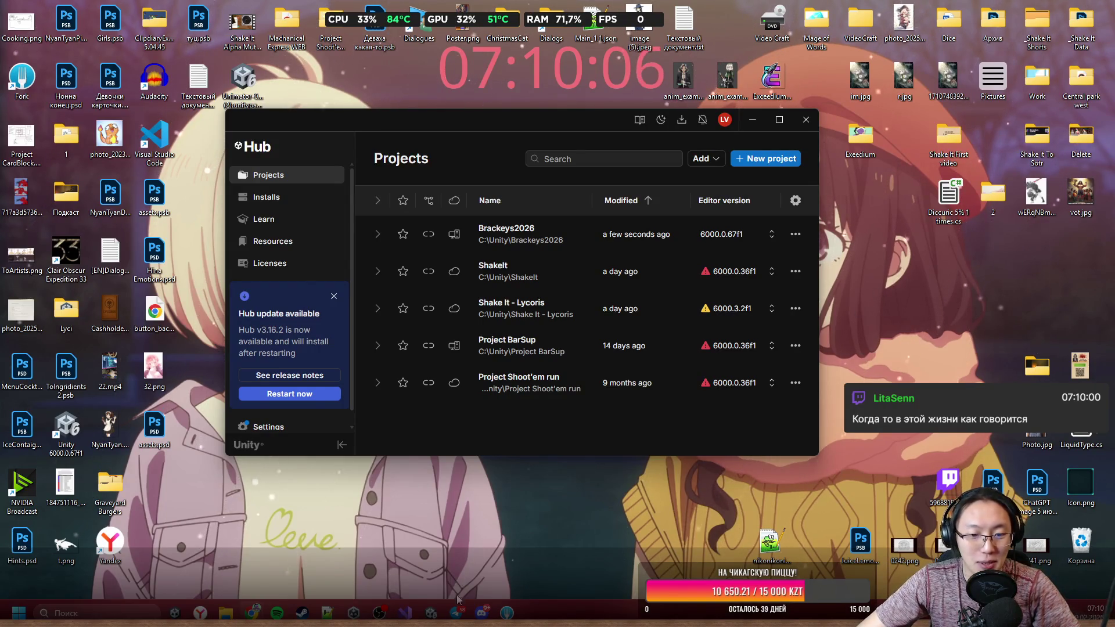
Step: Close Unity Hub and bring the Brackeys2026 editor window to the front
{"action": "left_click", "coordinate": [507, 613]}
{"action": "left_click", "coordinate": [506, 613]}
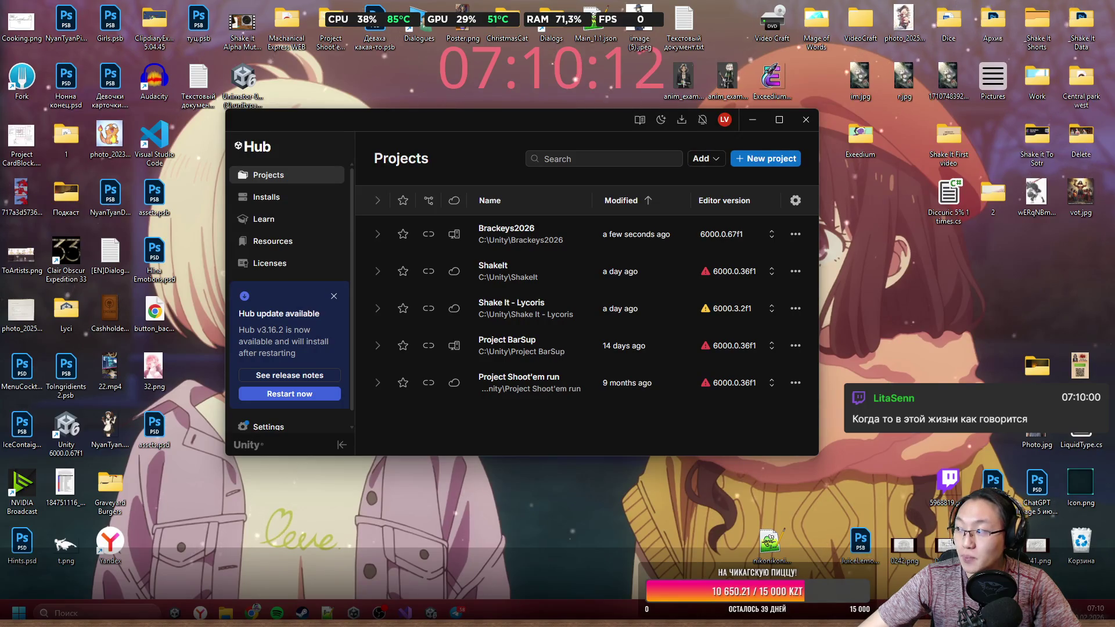
{"action": "left_click", "coordinate": [805, 119]}
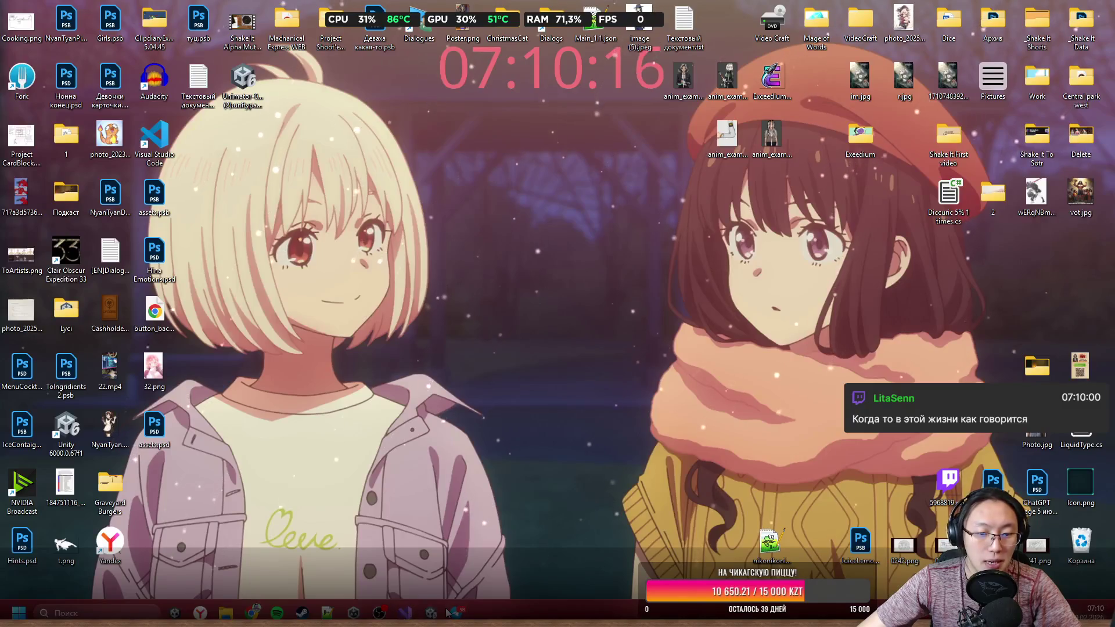
{"action": "left_click", "coordinate": [430, 612]}
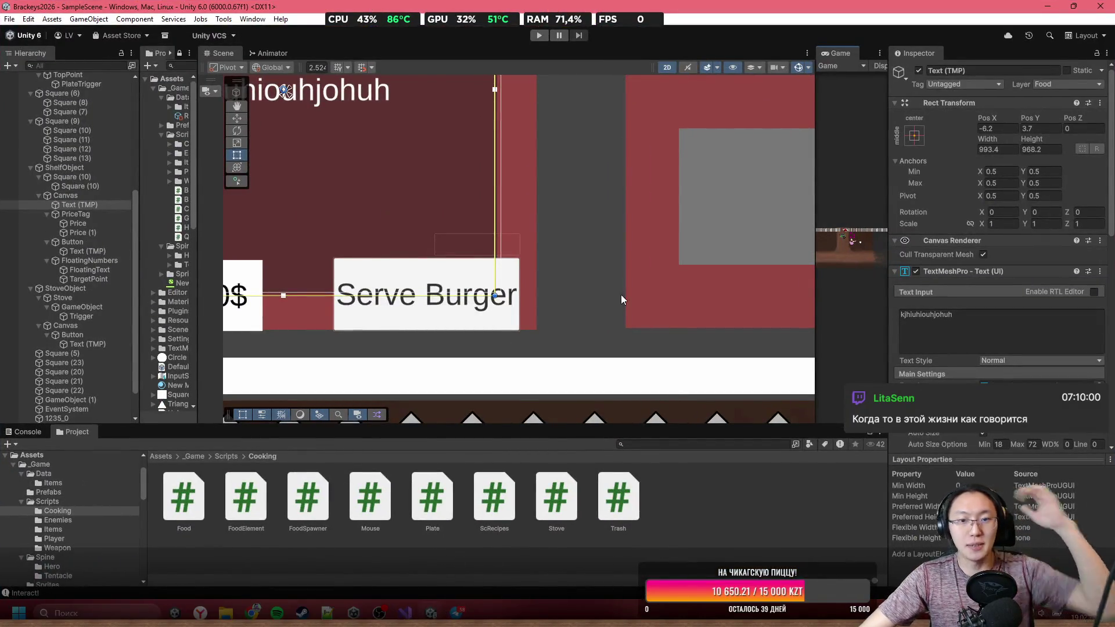
Step: Widen and maximize the Game view, then enter Play mode
{"action": "scroll", "coordinate": [604, 293], "scroll_direction": "down", "scroll_amount": 5}
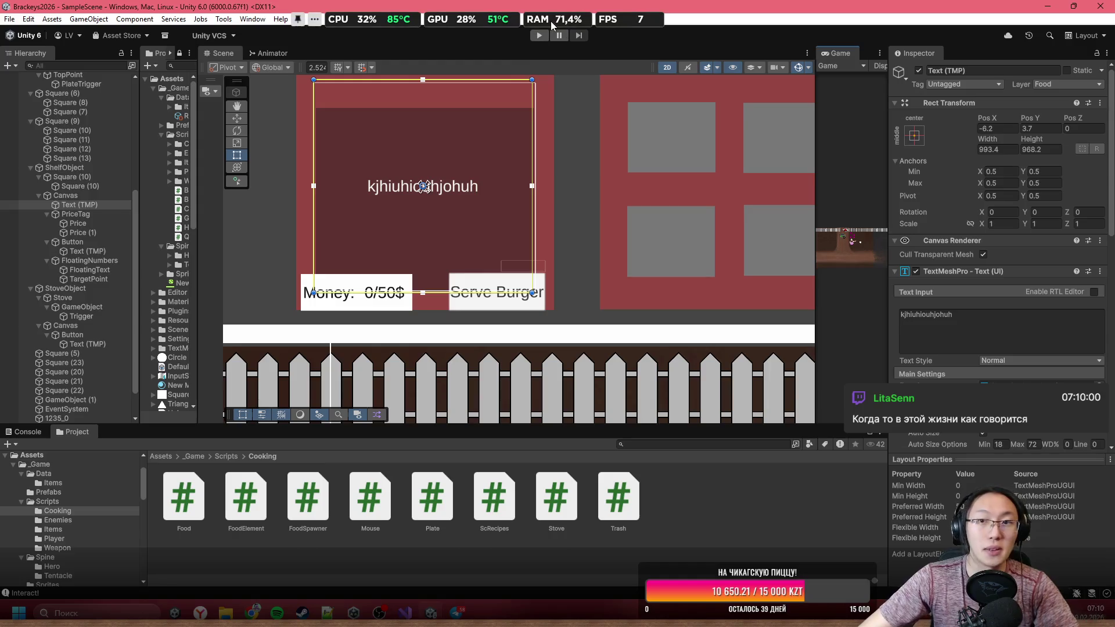
{"action": "left_click_drag", "start_coordinate": [819, 74], "coordinate": [406, 123]}
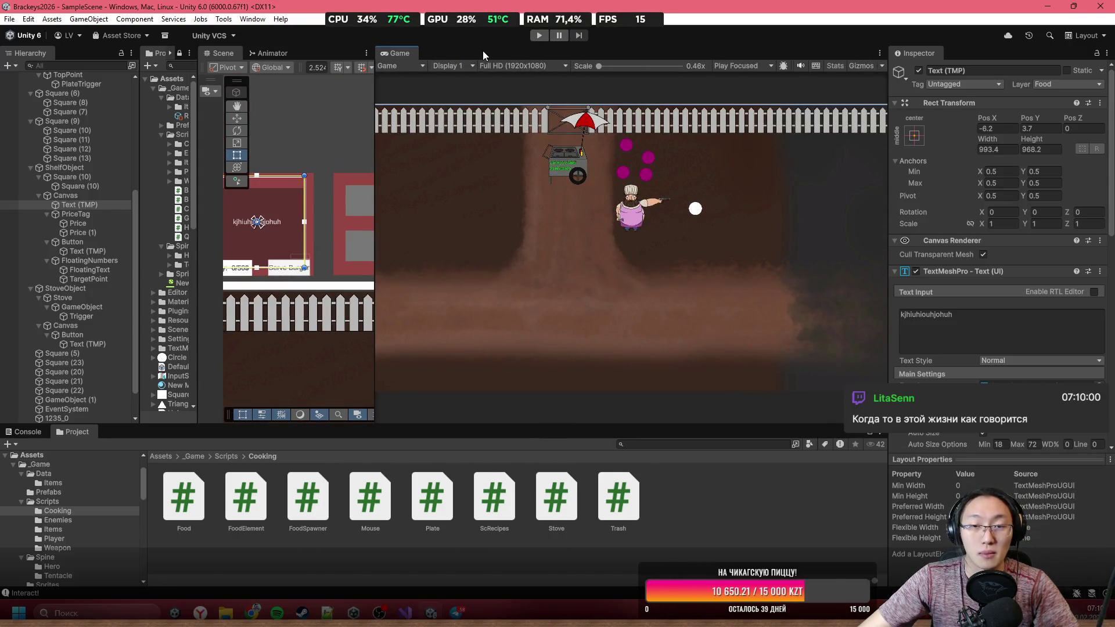
{"action": "double_click", "coordinate": [482, 51]}
{"action": "left_click", "coordinate": [541, 36]}
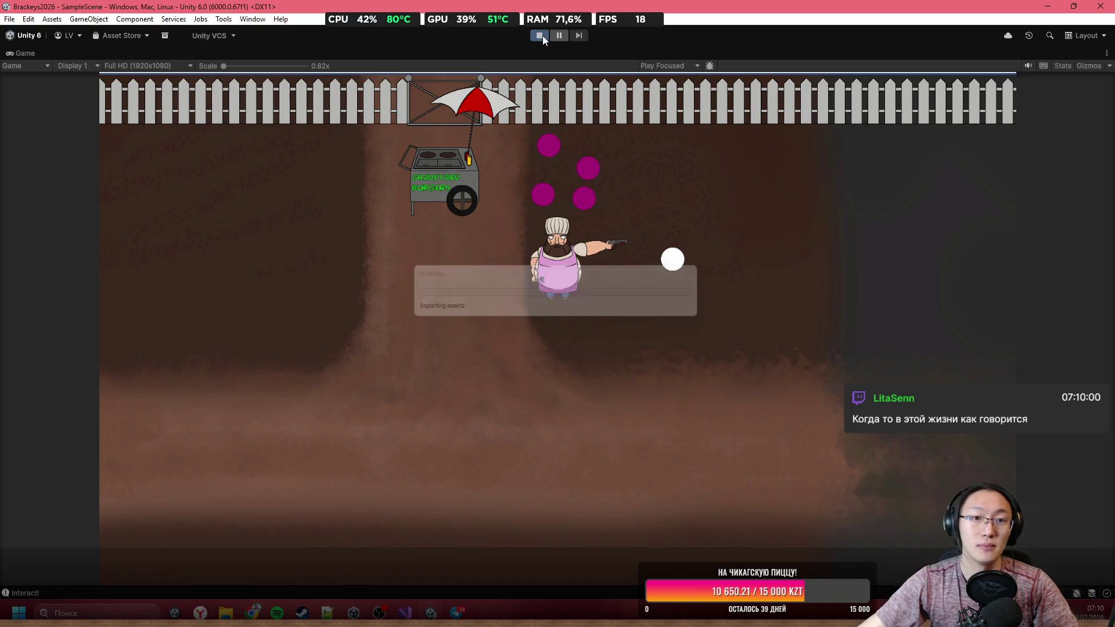
Step: Walk the chef to the burger cart, assemble a burger and serve the Spider Special order
{"action": "key", "text": "w"}
{"action": "key", "text": "a"}
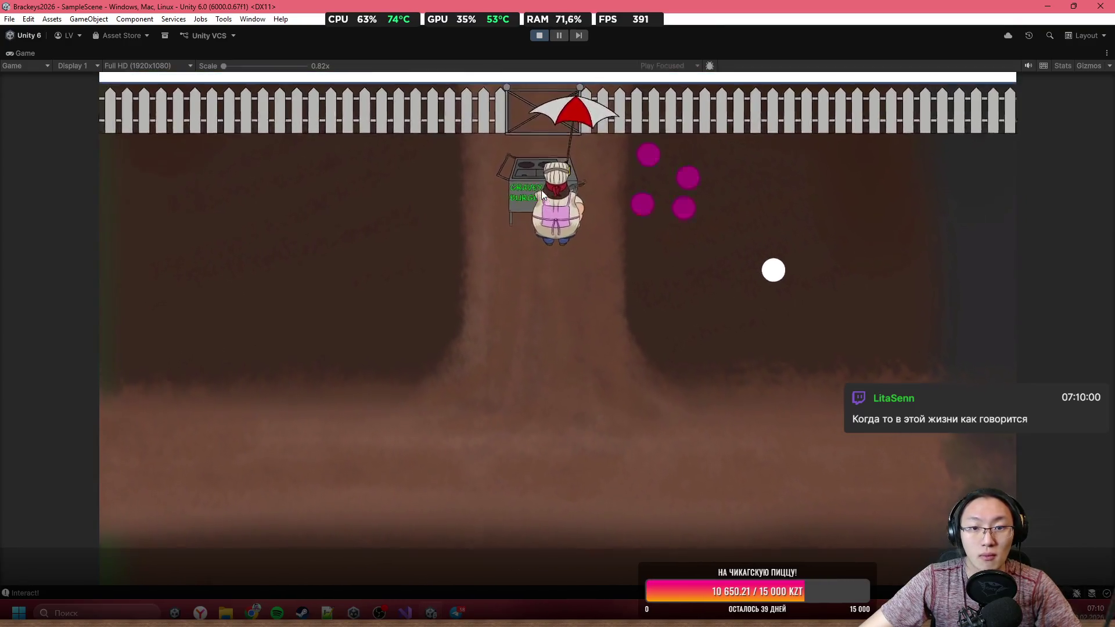
{"action": "key", "text": "e"}
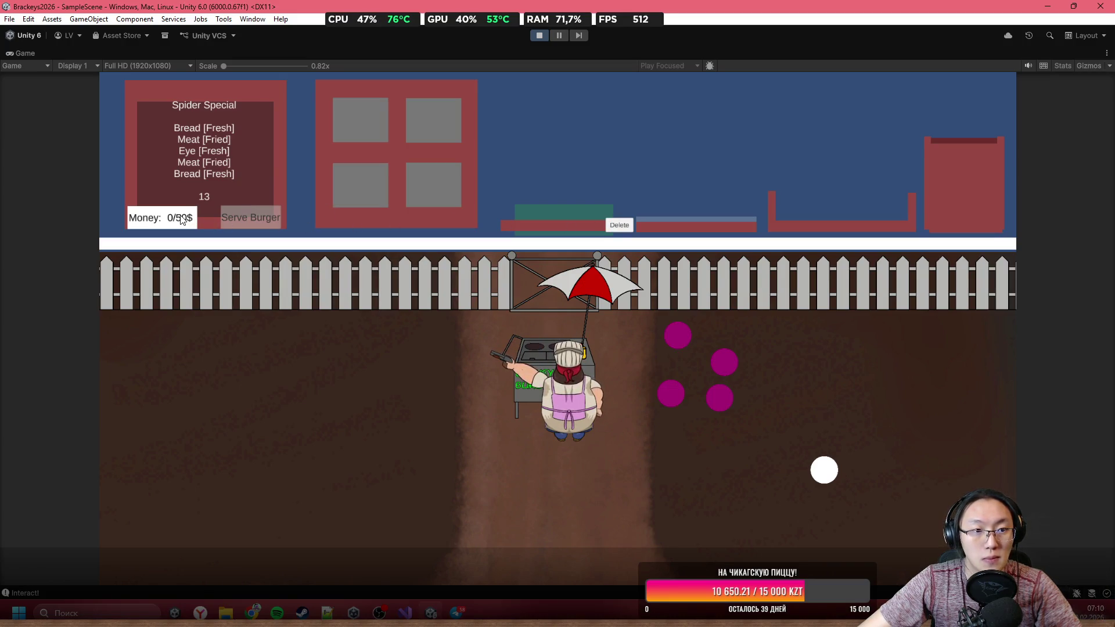
{"action": "mouse_move", "coordinate": [371, 119]}
{"action": "left_mouse_down"}
{"action": "mouse_move", "coordinate": [439, 116]}
{"action": "mouse_move", "coordinate": [458, 139]}
{"action": "left_mouse_up"}
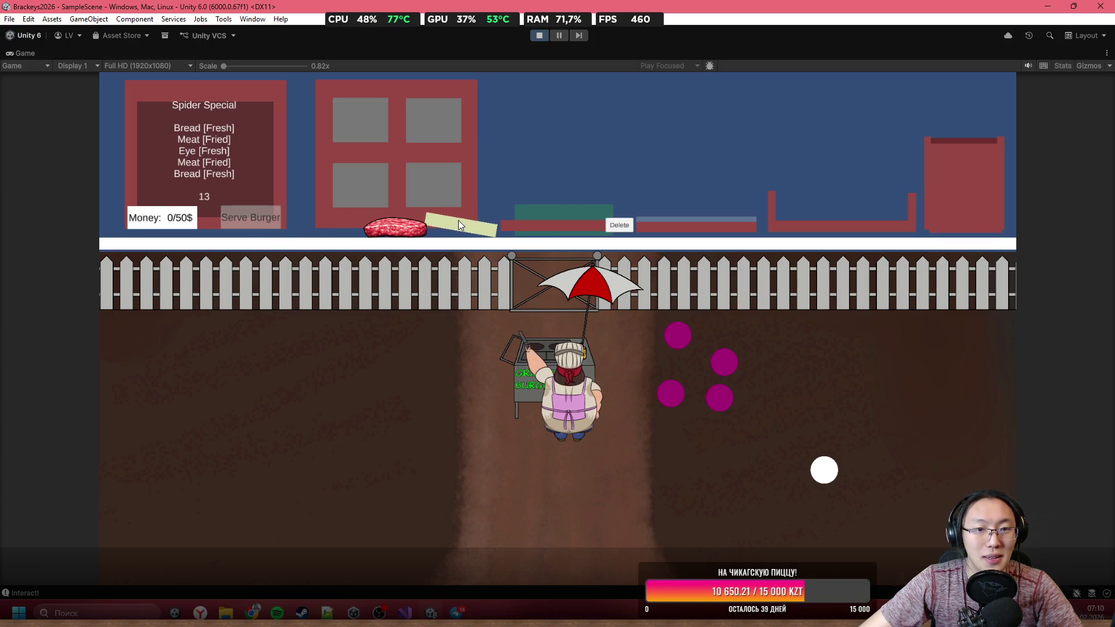
{"action": "left_click_drag", "start_coordinate": [458, 225], "coordinate": [526, 241]}
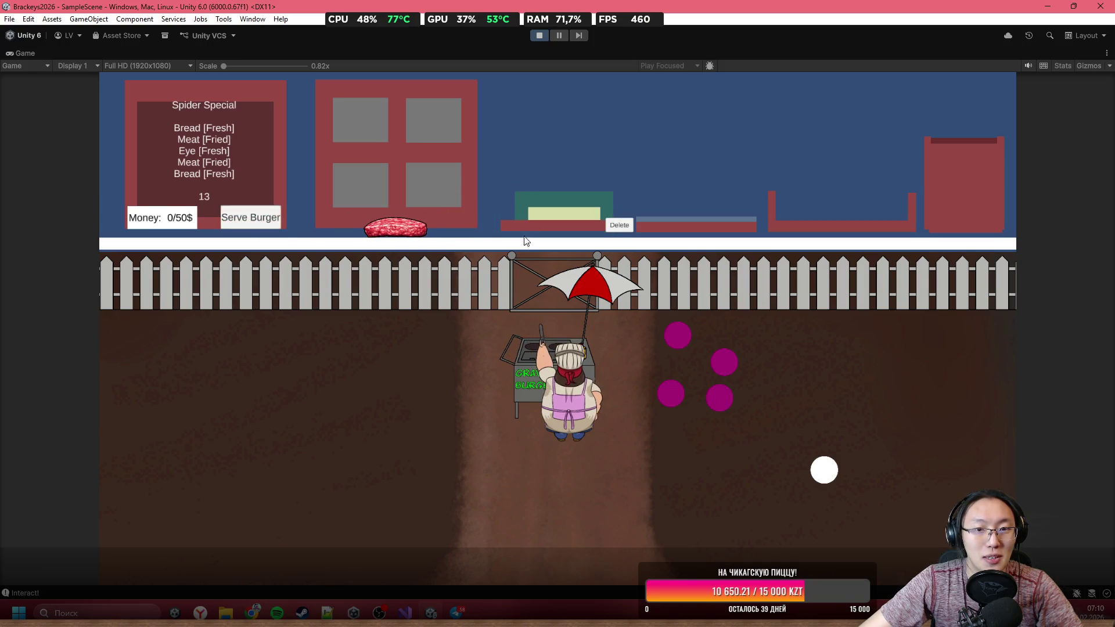
{"action": "left_click", "coordinate": [249, 217]}
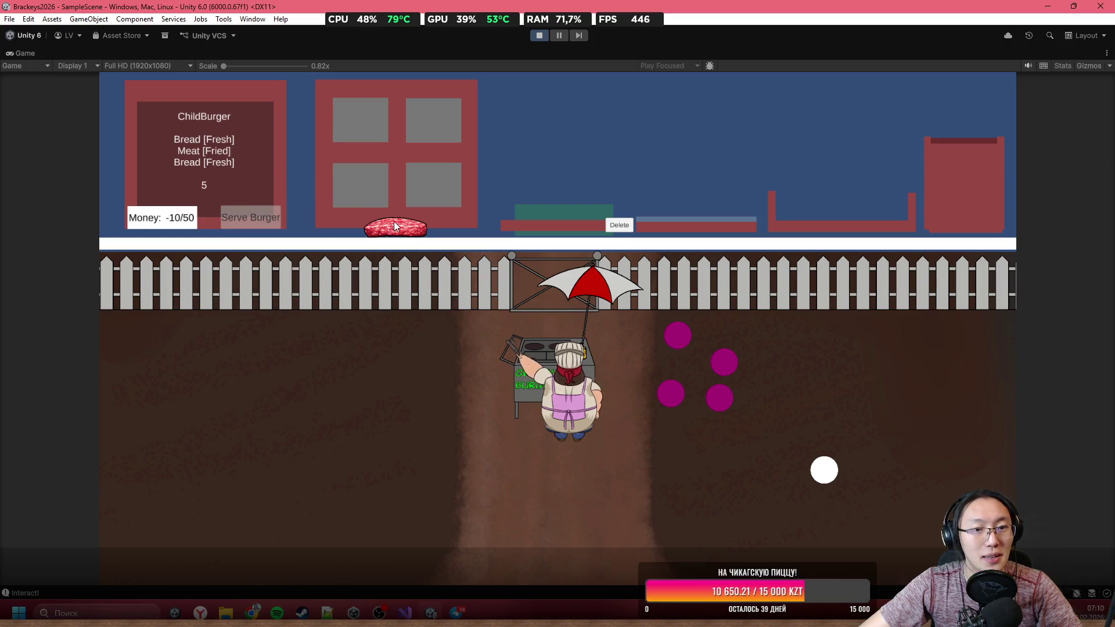
Step: Grill a patty, stack it between bread slices and serve the ChildBurger order
{"action": "left_click_drag", "start_coordinate": [401, 184], "coordinate": [381, 170]}
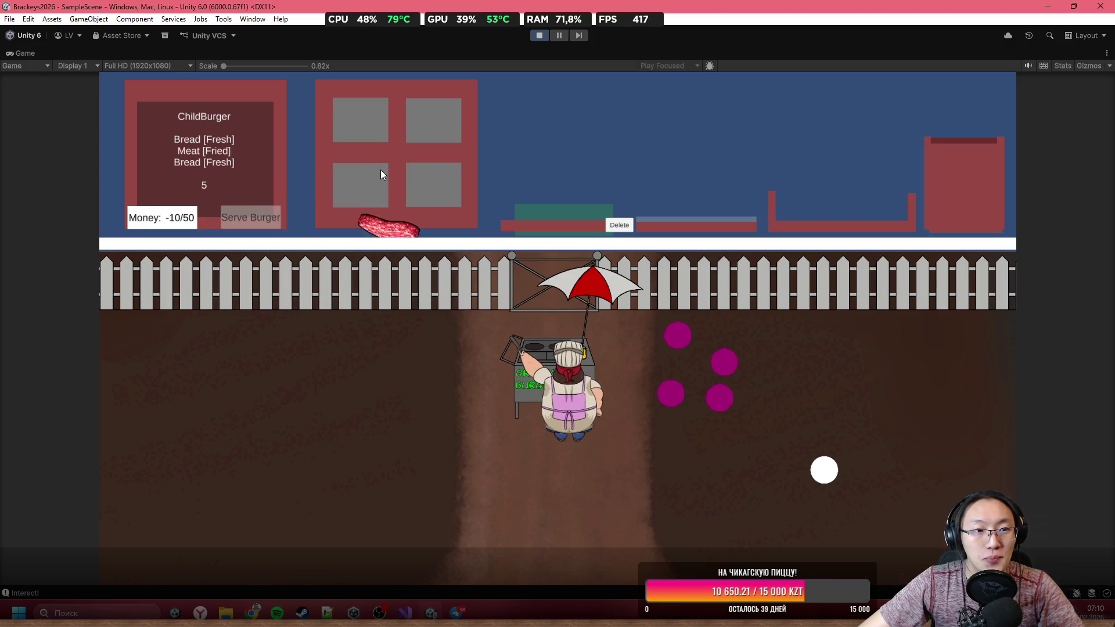
{"action": "left_click", "coordinate": [514, 124]}
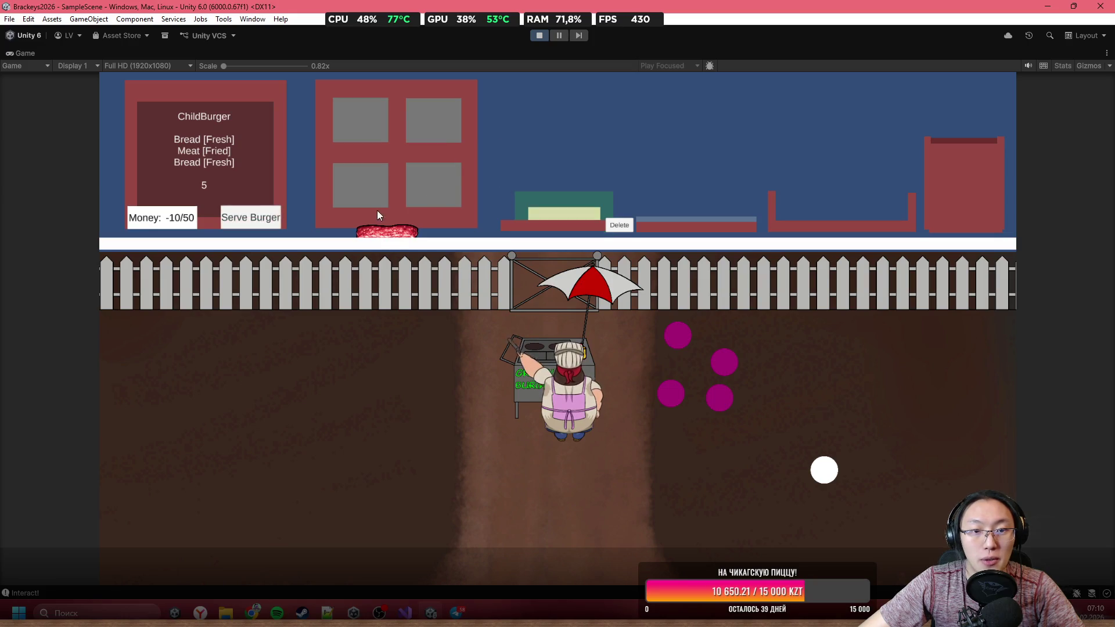
{"action": "left_click_drag", "start_coordinate": [389, 233], "coordinate": [442, 183]}
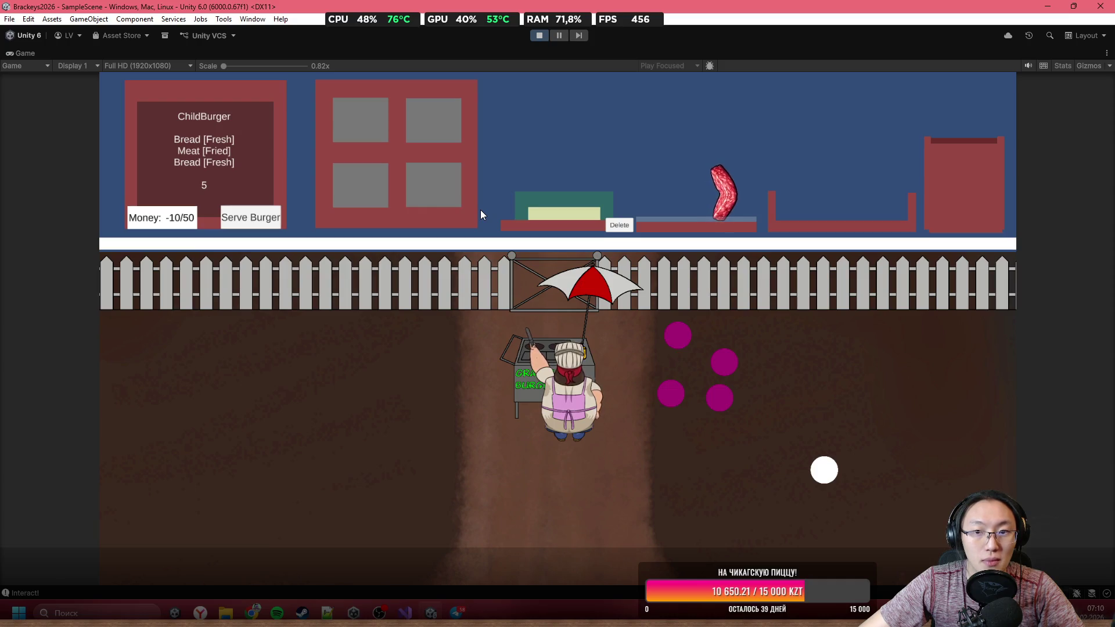
{"action": "left_click_drag", "start_coordinate": [762, 199], "coordinate": [730, 200]}
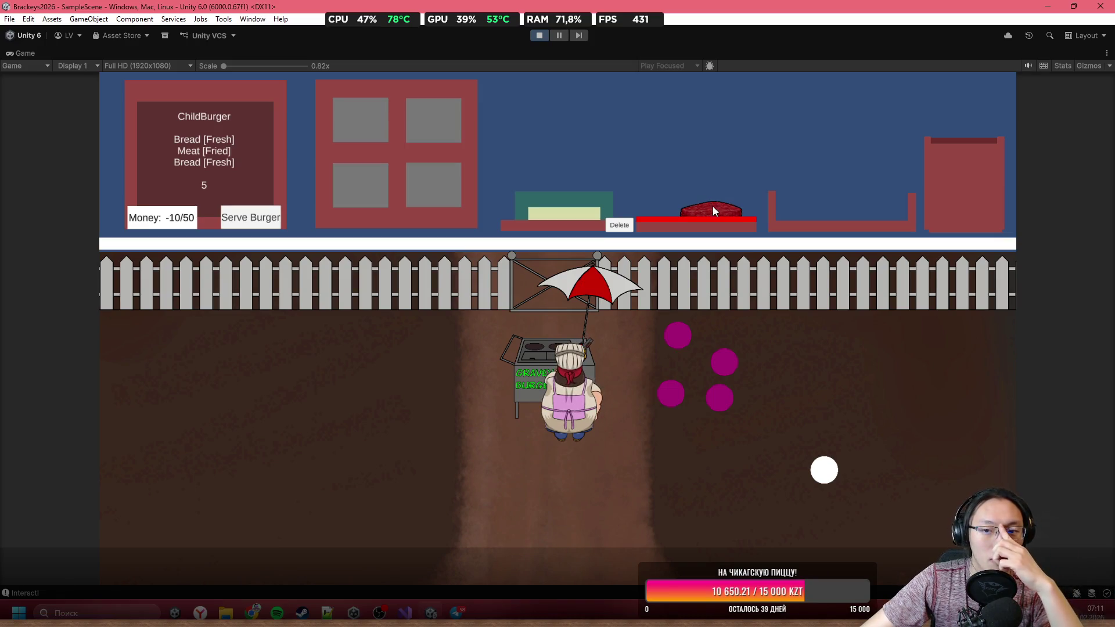
{"action": "mouse_move", "coordinate": [714, 211]}
{"action": "left_mouse_down"}
{"action": "mouse_move", "coordinate": [625, 109]}
{"action": "mouse_move", "coordinate": [607, 216]}
{"action": "left_mouse_up"}
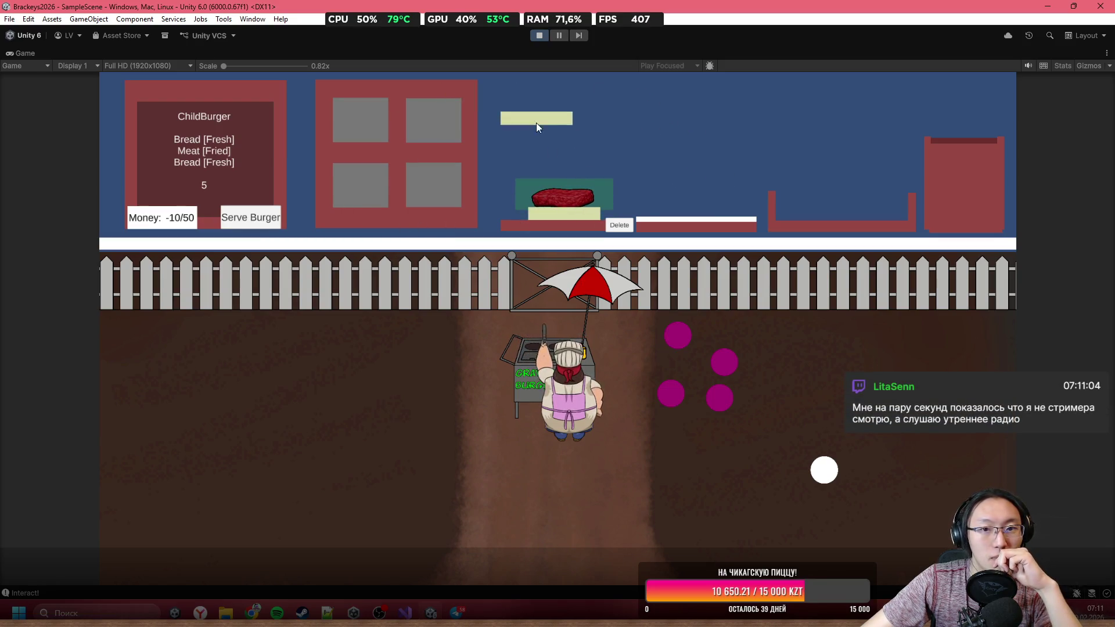
{"action": "left_click_drag", "start_coordinate": [535, 125], "coordinate": [486, 215]}
{"action": "left_click", "coordinate": [271, 220]}
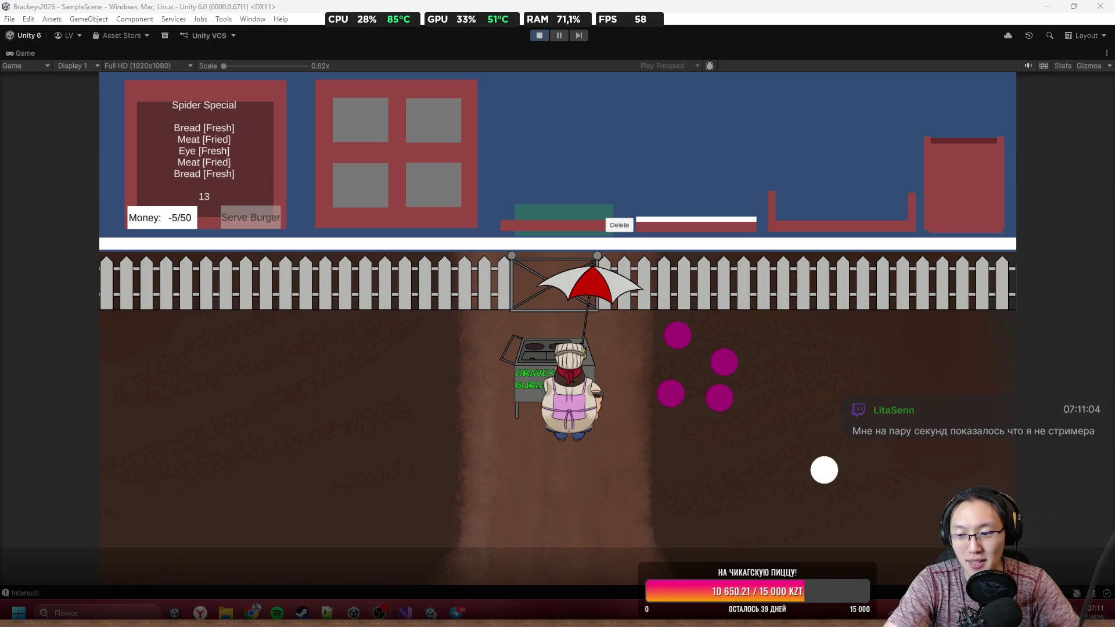
{"action": "key", "text": "super+n"}
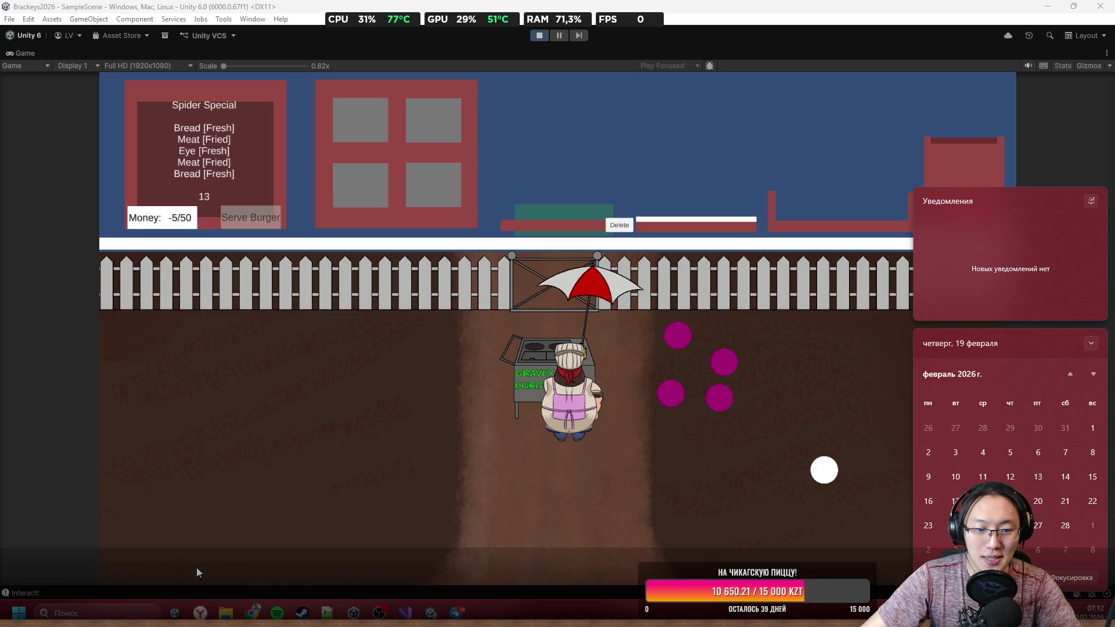
Step: Dismiss the notifications panel and bring Spotify up over the running game
{"action": "left_click", "coordinate": [278, 610]}
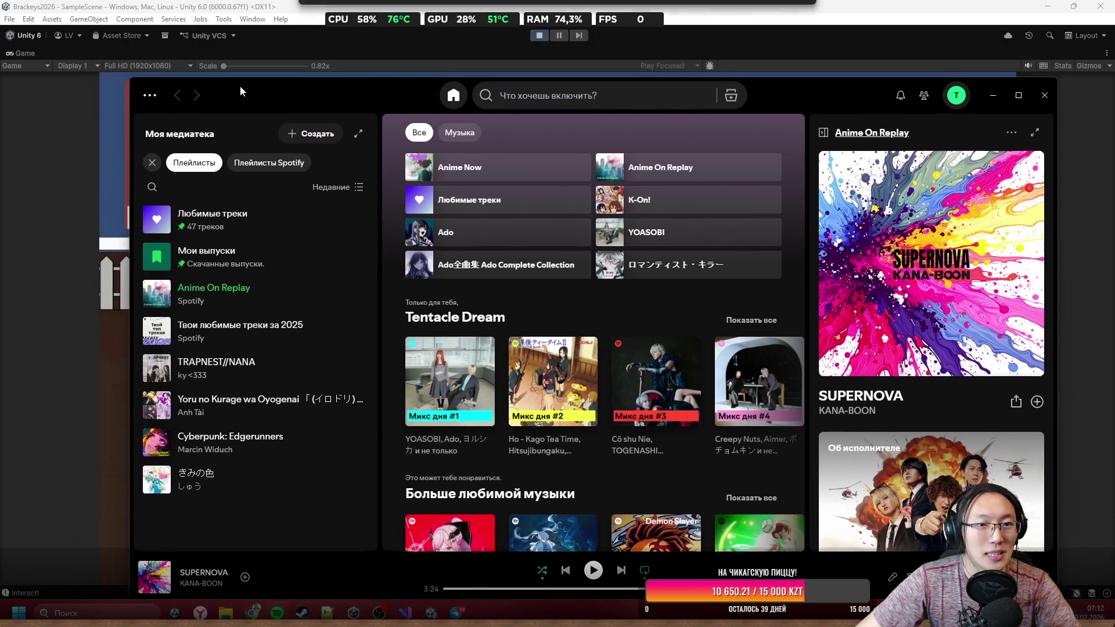
Step: Play 'Shine in the Cruel Night' in Spotify, close the player, and drop raw meat on the counter
{"action": "left_click", "coordinate": [593, 570]}
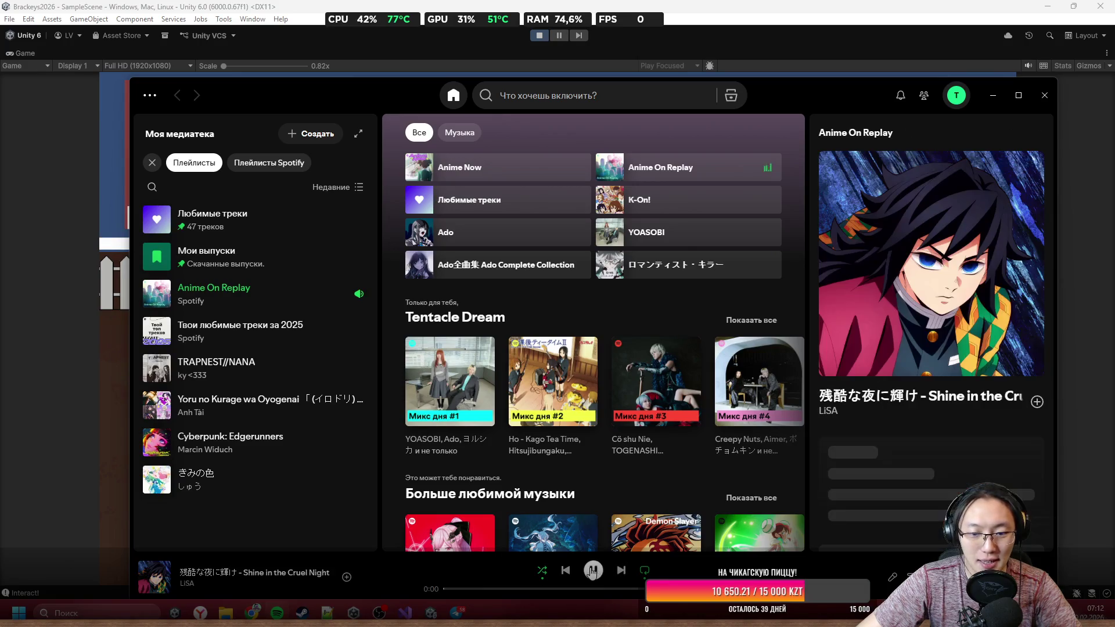
{"action": "left_click", "coordinate": [592, 570]}
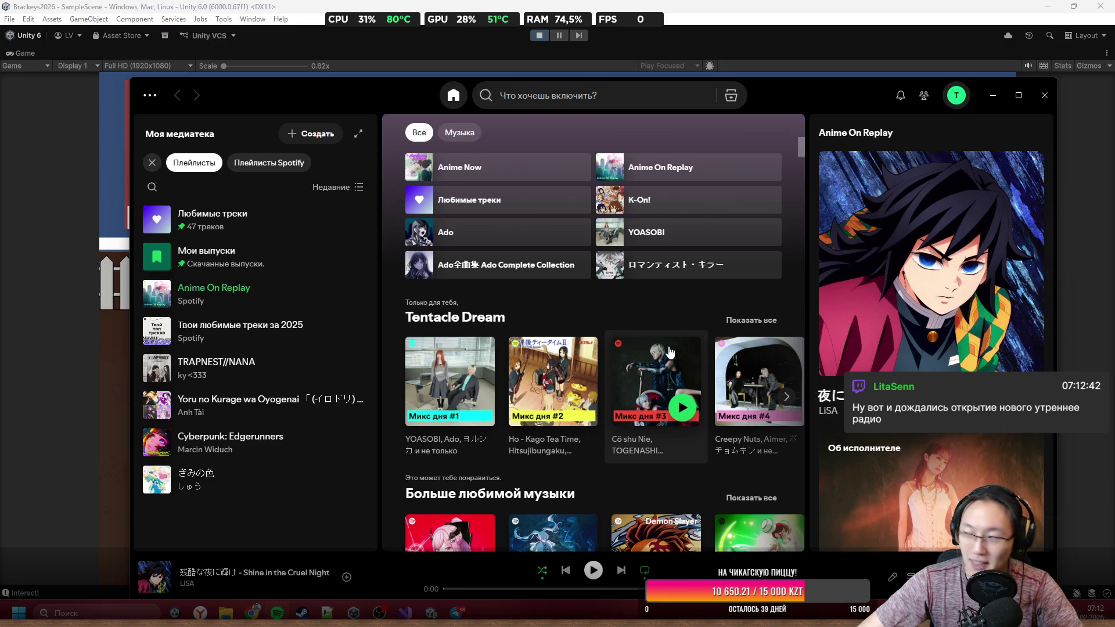
{"action": "key", "text": "space"}
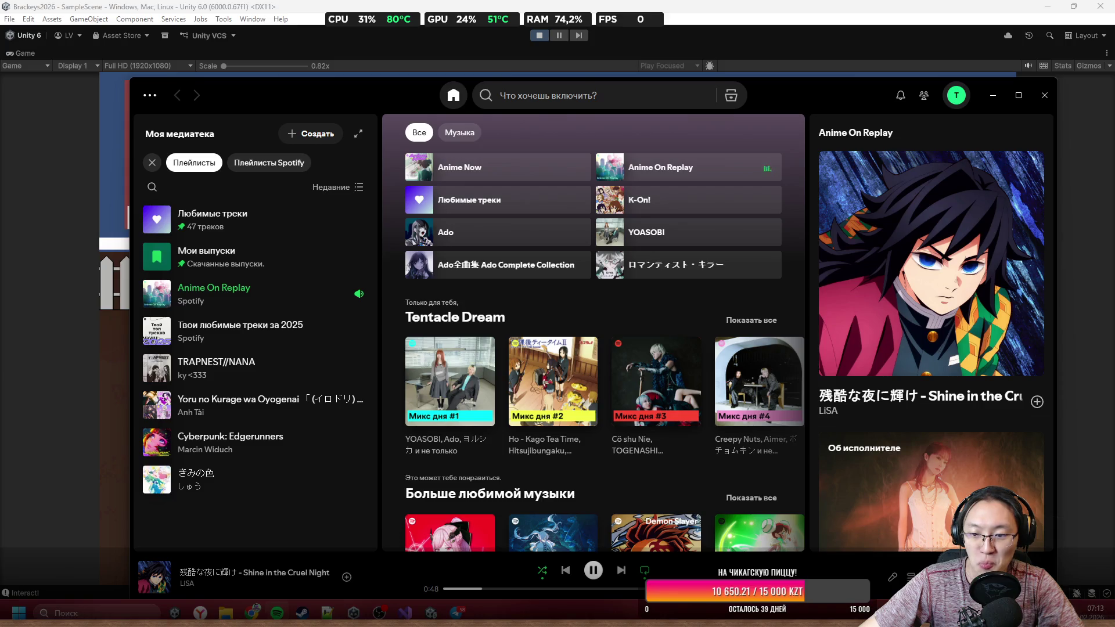
{"action": "left_click", "coordinate": [1044, 95]}
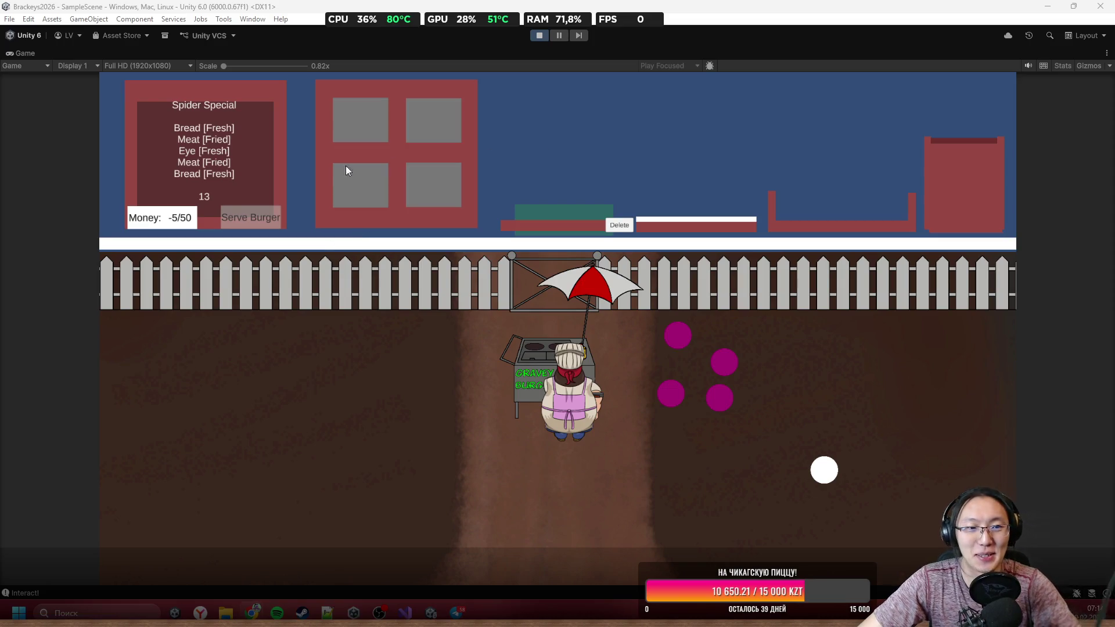
{"action": "mouse_move", "coordinate": [358, 109]}
{"action": "left_mouse_down"}
{"action": "mouse_move", "coordinate": [392, 99]}
{"action": "mouse_move", "coordinate": [371, 119]}
{"action": "mouse_move", "coordinate": [409, 93]}
{"action": "mouse_move", "coordinate": [407, 238]}
{"action": "mouse_move", "coordinate": [420, 124]}
{"action": "mouse_move", "coordinate": [434, 211]}
{"action": "left_mouse_up"}
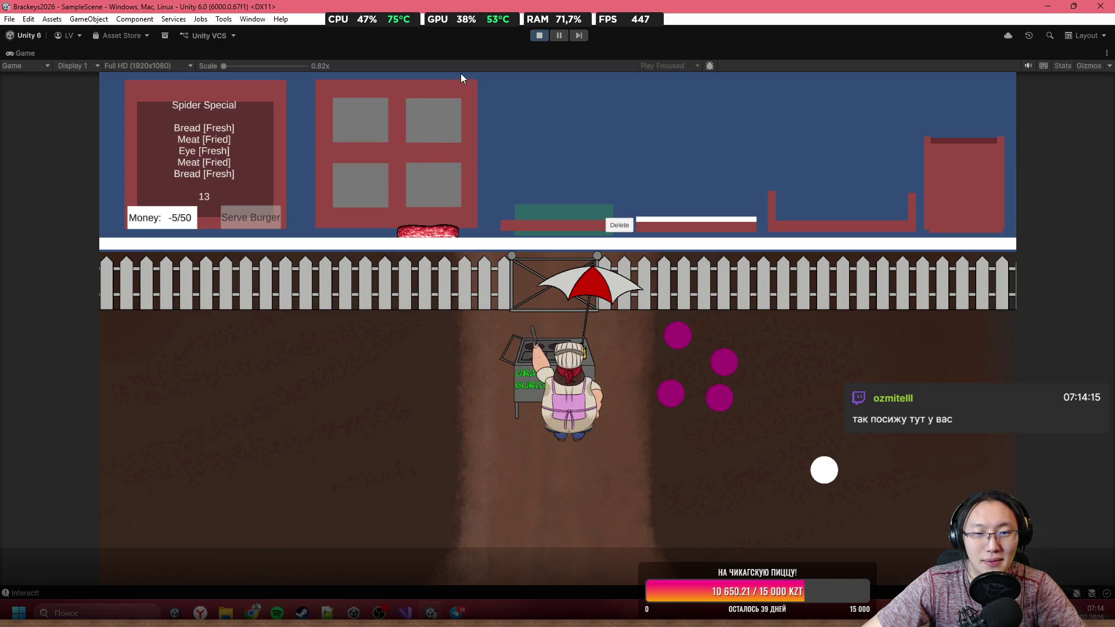
Step: Move the raw meat onto the grill, stop Play mode and switch to Visual Studio
{"action": "mouse_move", "coordinate": [436, 231]}
{"action": "left_mouse_down"}
{"action": "mouse_move", "coordinate": [462, 99]}
{"action": "mouse_move", "coordinate": [412, 159]}
{"action": "mouse_move", "coordinate": [410, 75]}
{"action": "mouse_move", "coordinate": [553, 124]}
{"action": "left_mouse_up"}
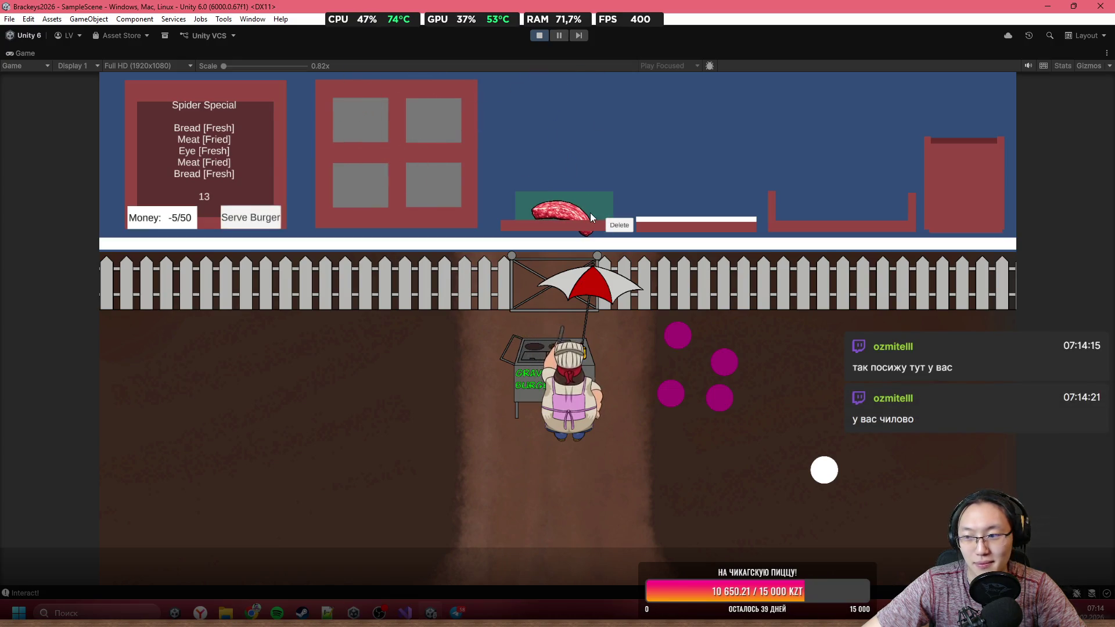
{"action": "left_click", "coordinate": [537, 35]}
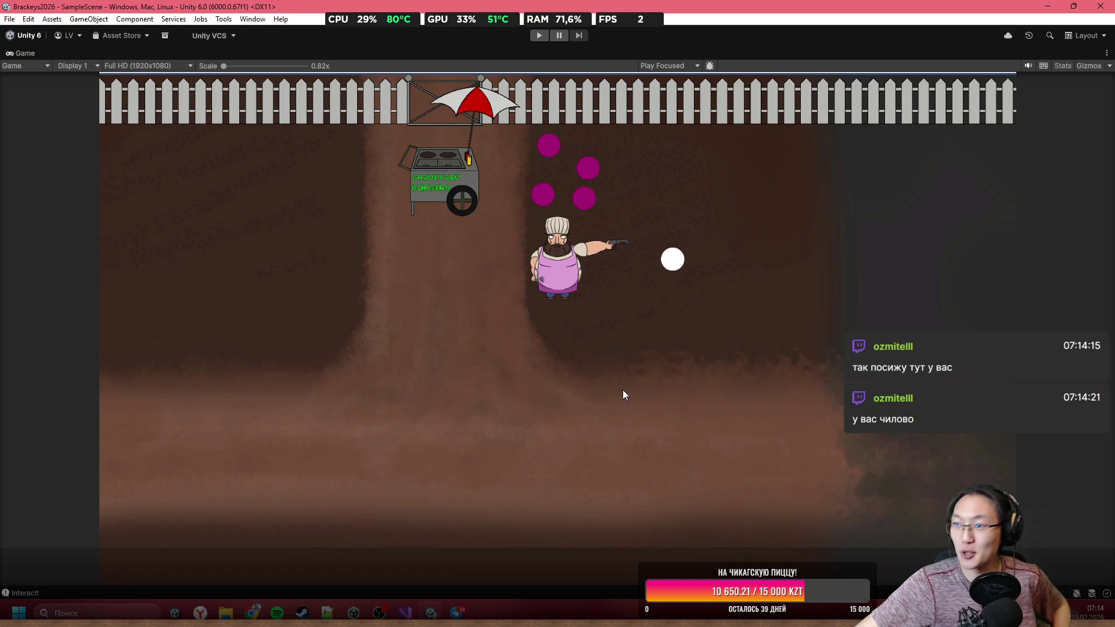
{"action": "key", "text": "alt+Tab"}
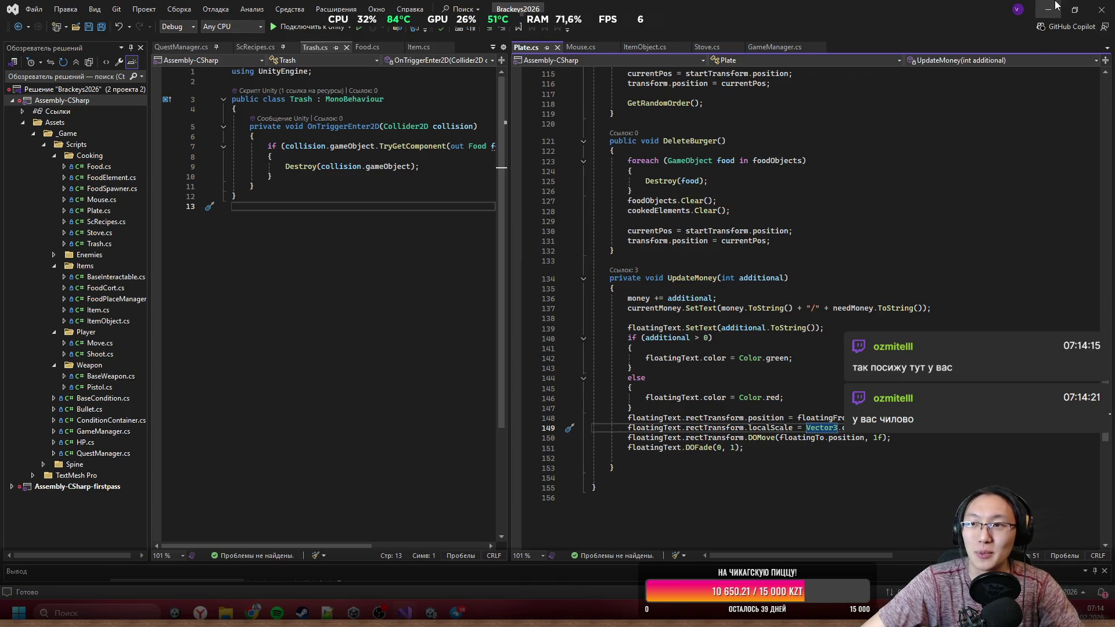
Step: Bring Visual Studio with Plate.cs to the front
{"action": "key", "text": "alt+Tab"}
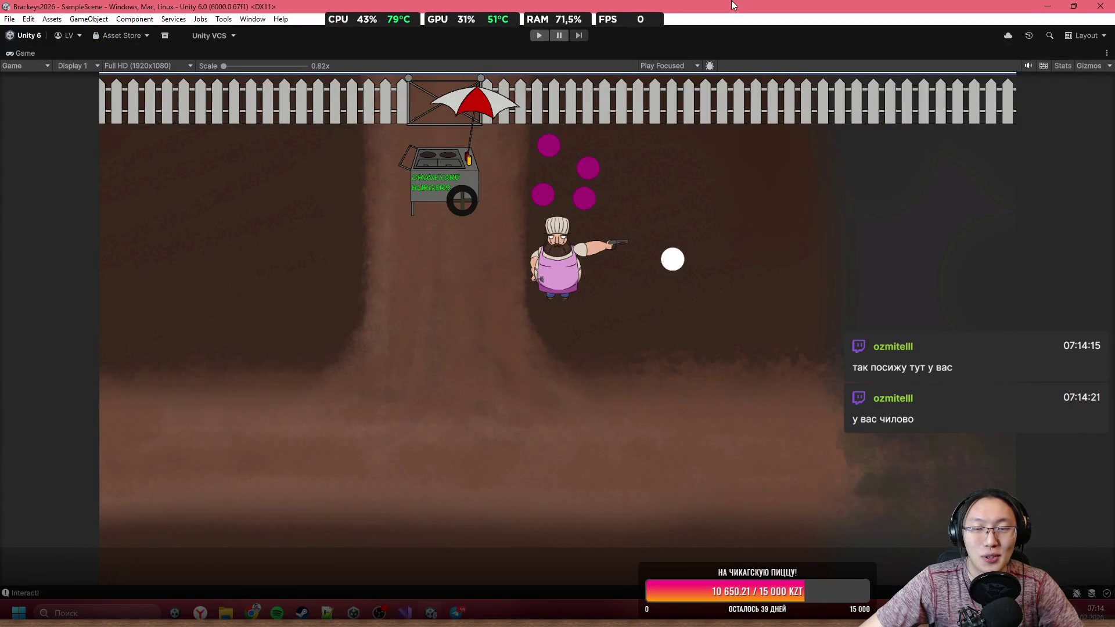
{"action": "left_click", "coordinate": [1046, 8]}
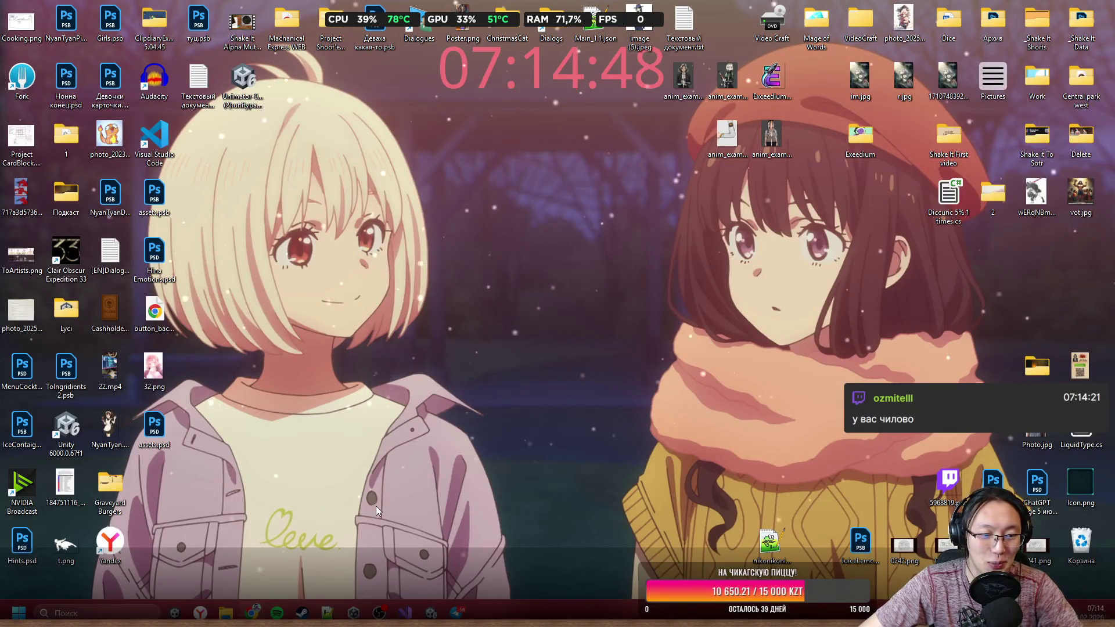
{"action": "left_click", "coordinate": [430, 611]}
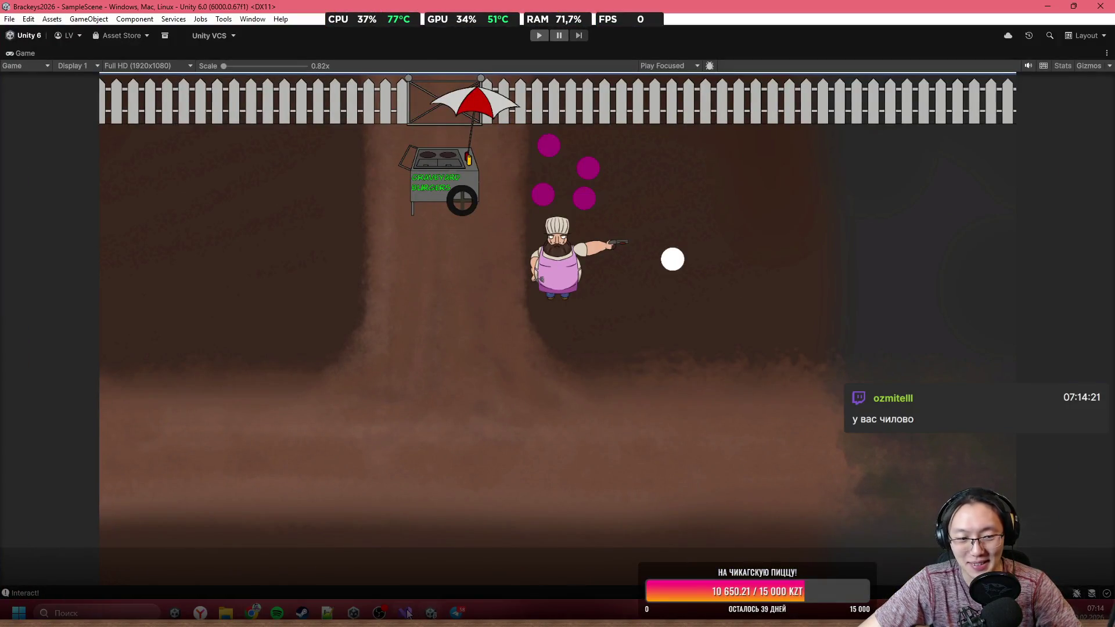
{"action": "left_click", "coordinate": [407, 613]}
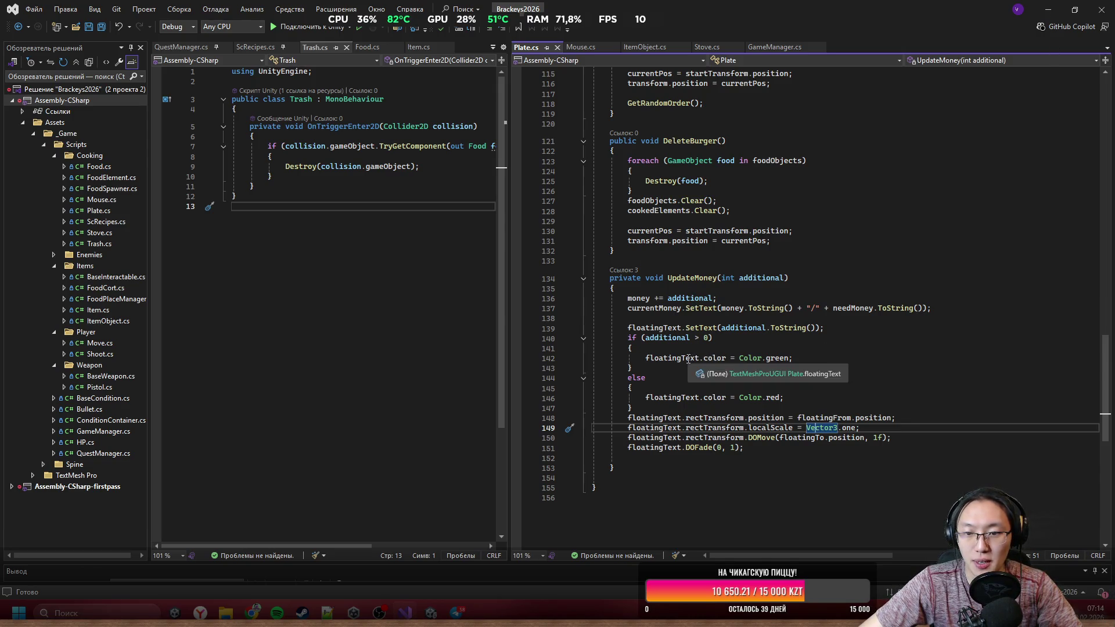
Step: On line 139, prefix the floating text with additional>0?"+":"-" and save Plate.cs
{"action": "left_click", "coordinate": [724, 329]}
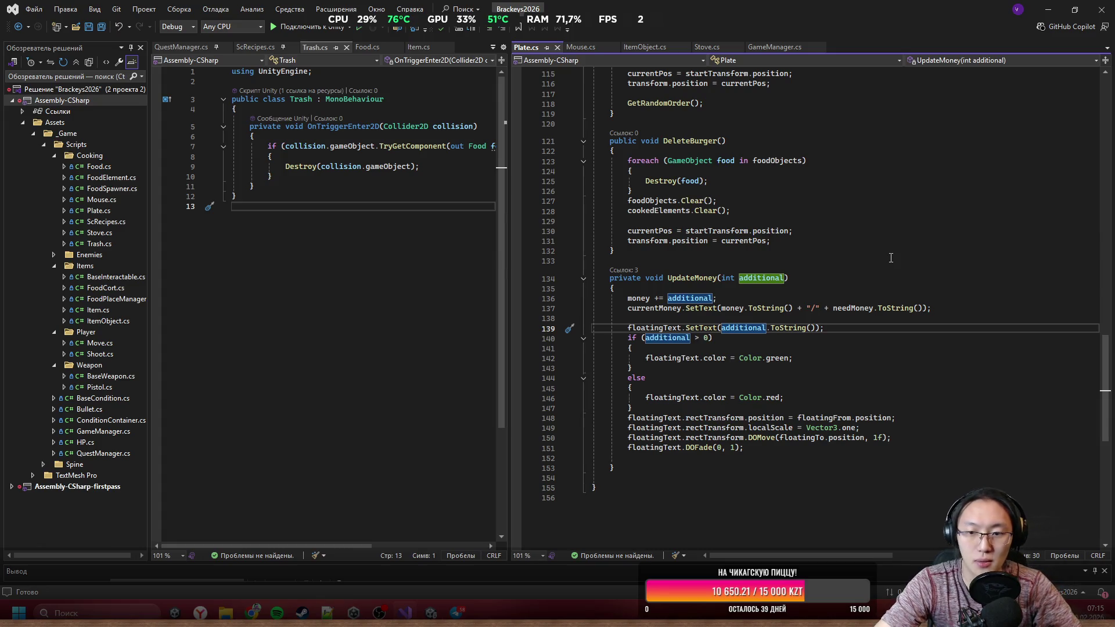
{"action": "type", "text": "\""}
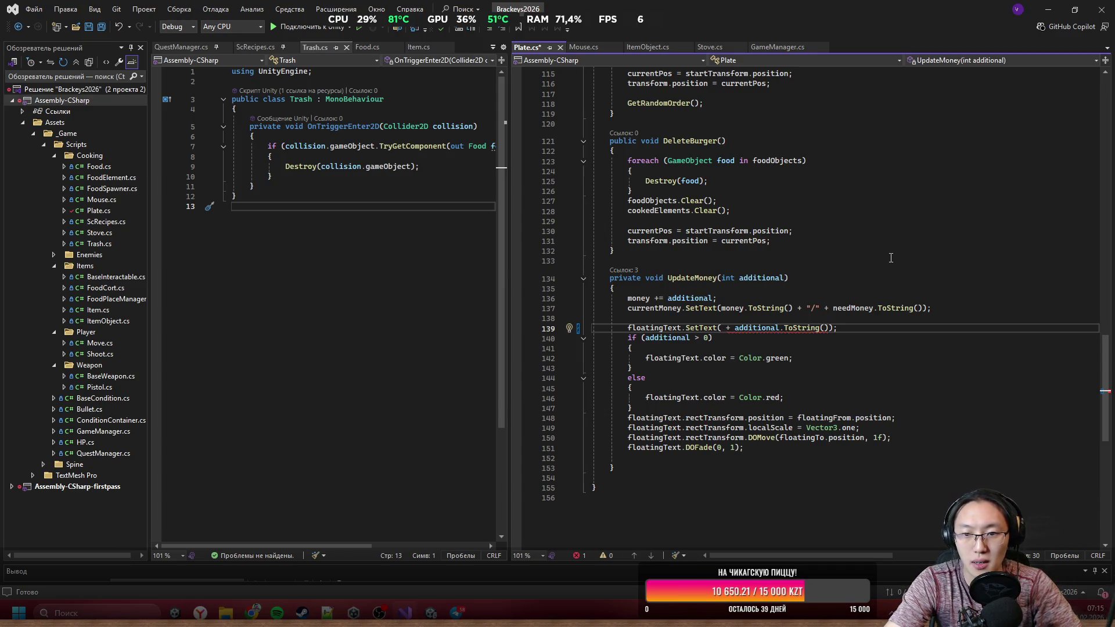
{"action": "type", "text": "additional"}
{"action": "type", "text": "0"}
{"action": "type", "text": "?"}
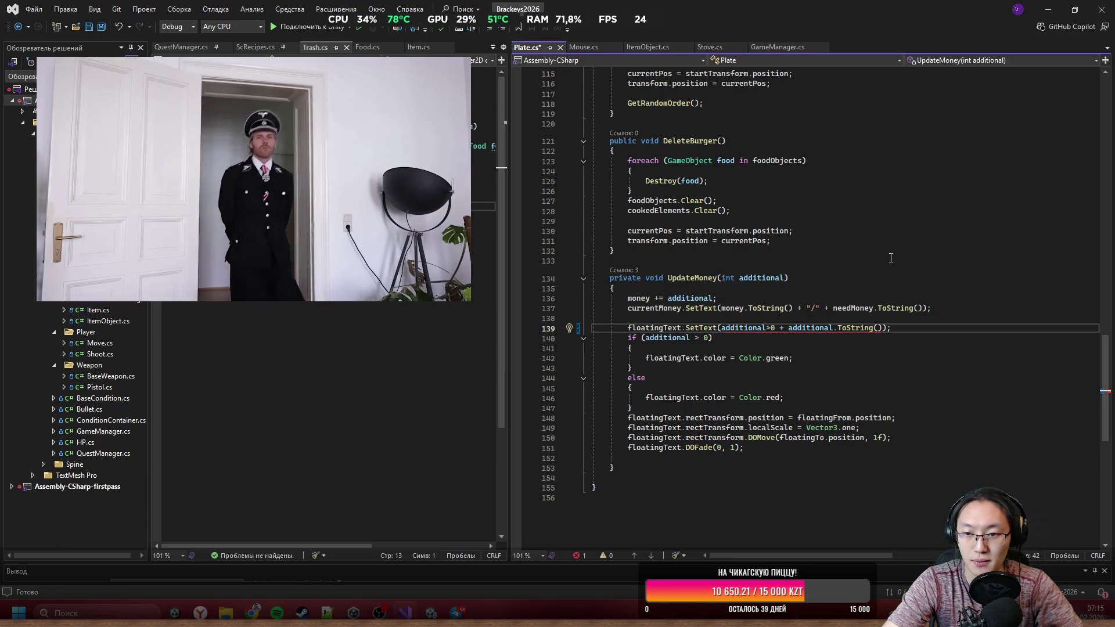
{"action": "type", "text": "\""}
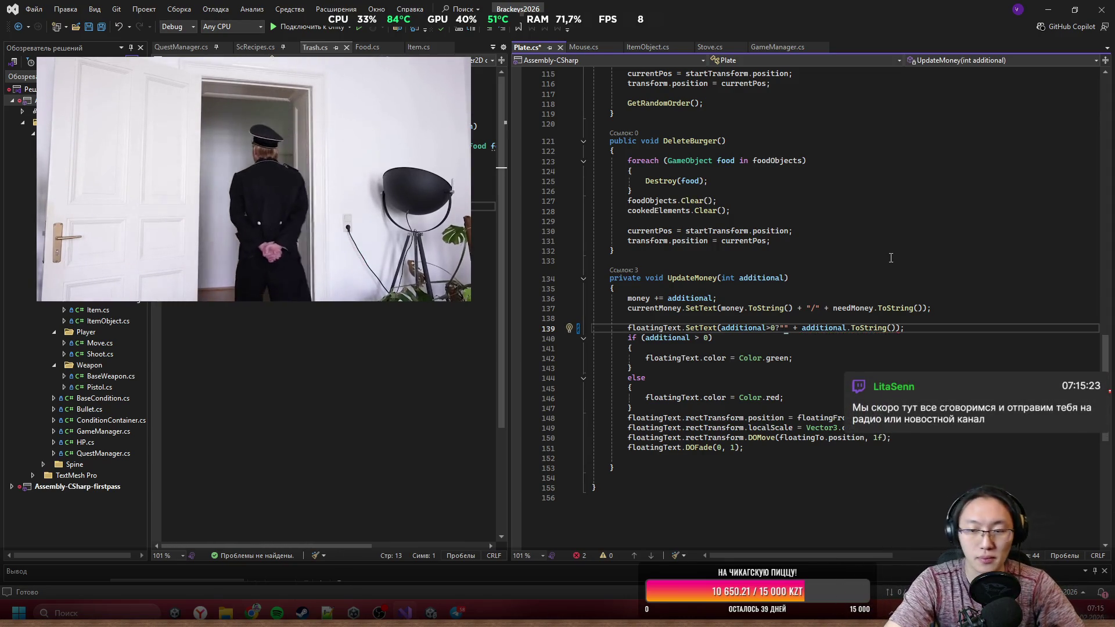
{"action": "type", "text": "+"}
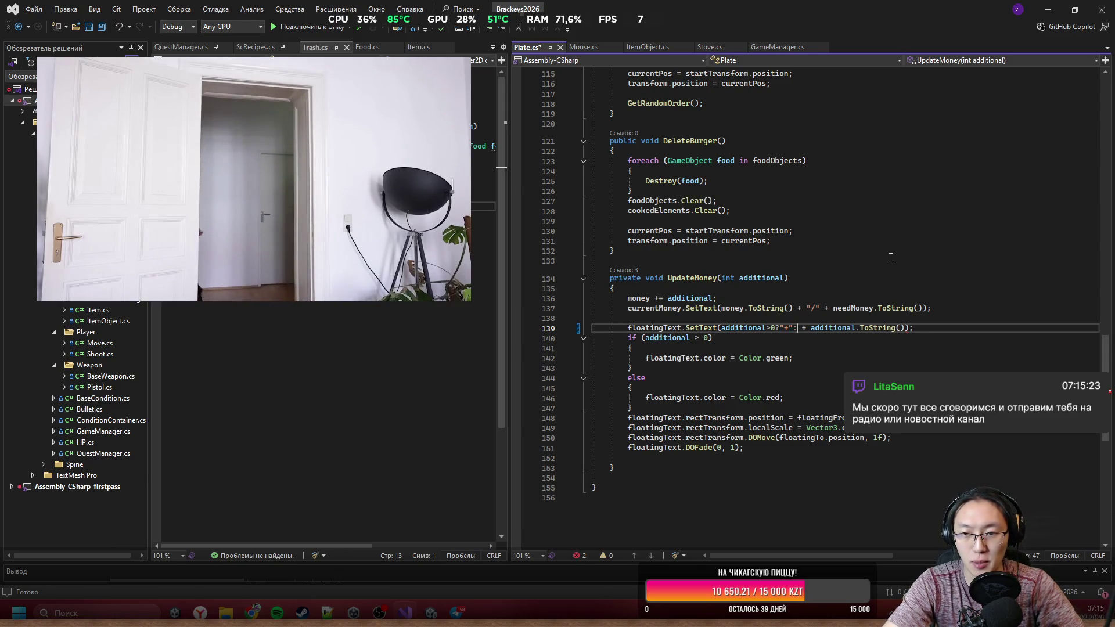
{"action": "type", "text": "\":\"-"}
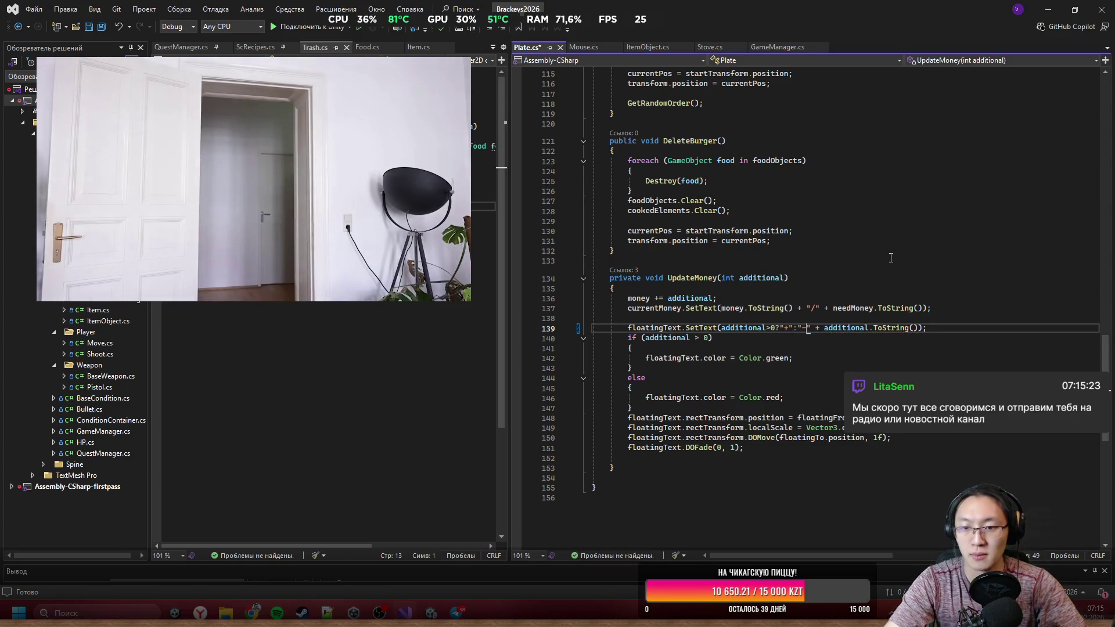
{"action": "left_click", "coordinate": [891, 258]}
{"action": "key", "text": "ctrl+s"}
{"action": "key", "text": "alt+Tab"}
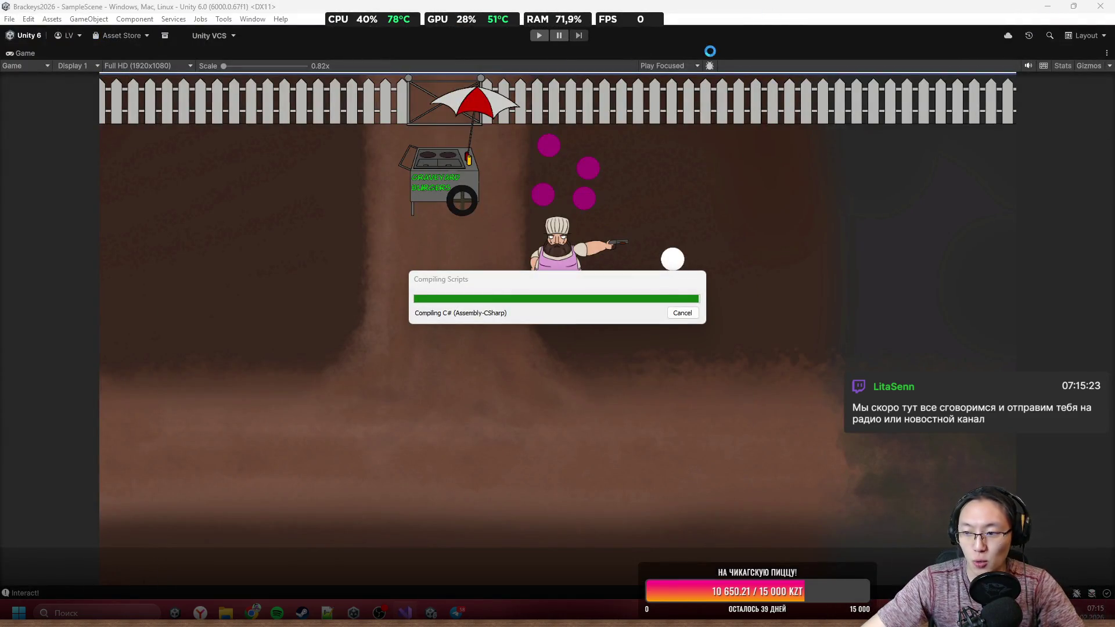
Step: Start Play mode, walk to the cart, add a bread slice and serve a burger
{"action": "left_click", "coordinate": [324, 5]}
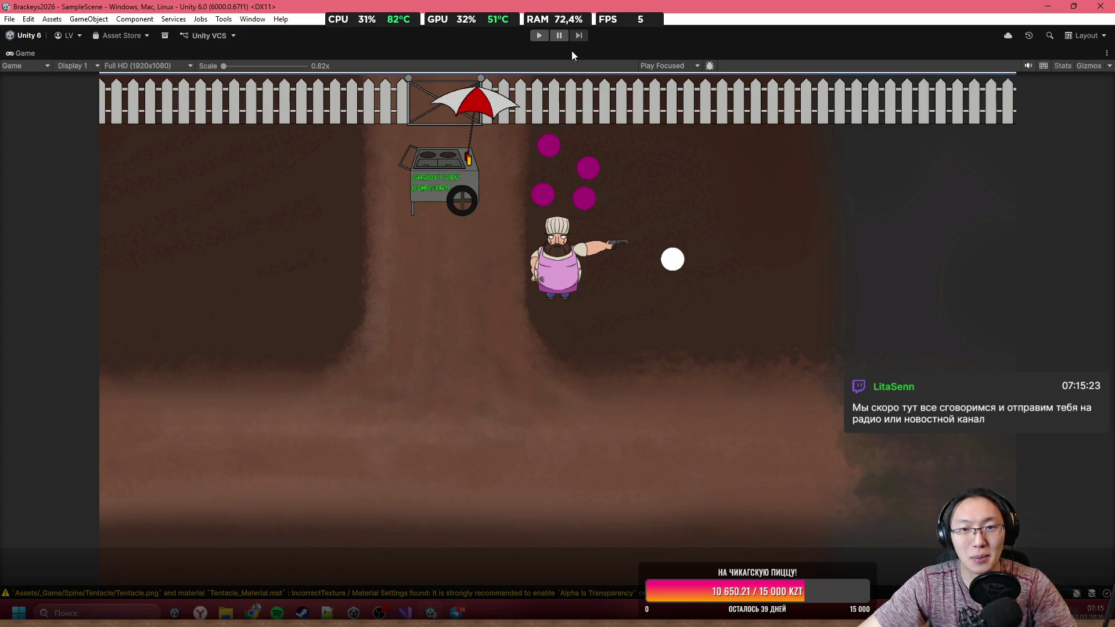
{"action": "left_click", "coordinate": [534, 35]}
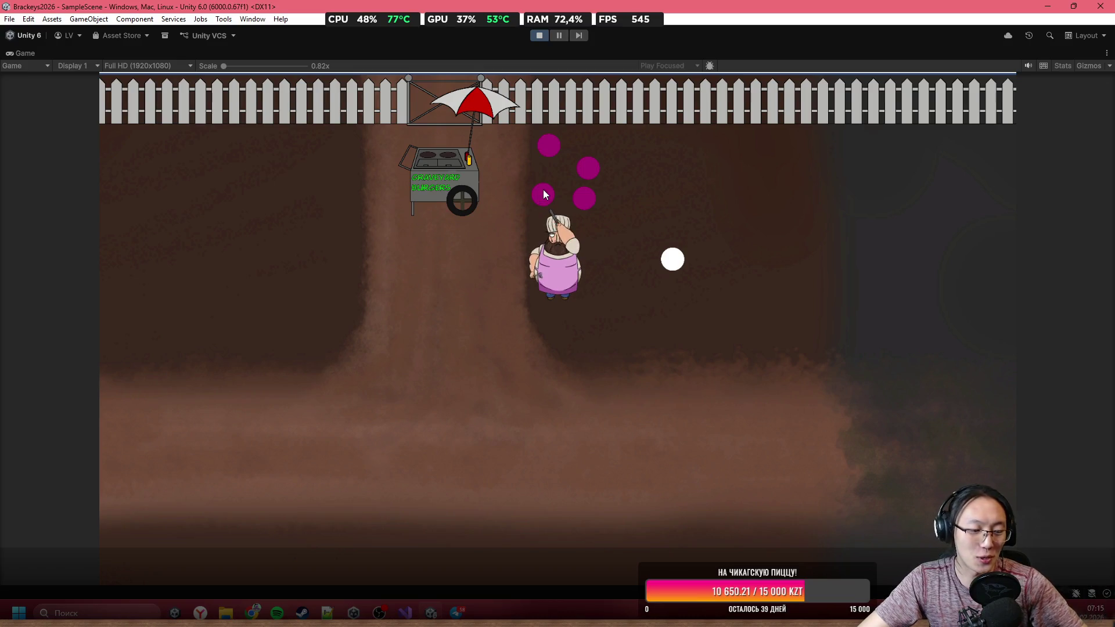
{"action": "key", "text": "w"}
{"action": "key", "text": "a"}
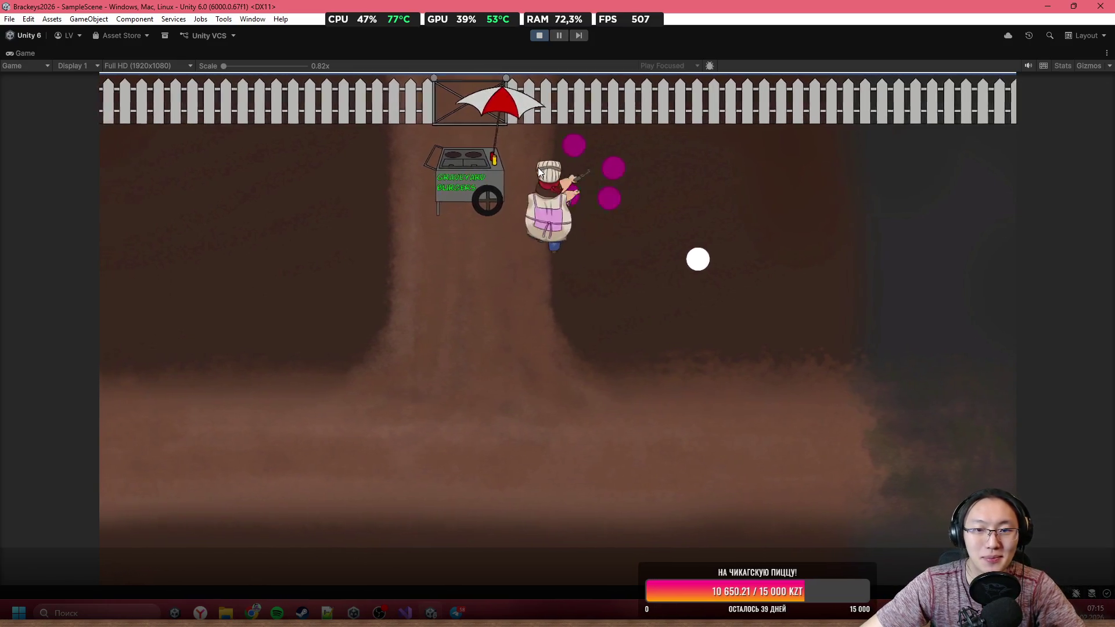
{"action": "key", "text": "a"}
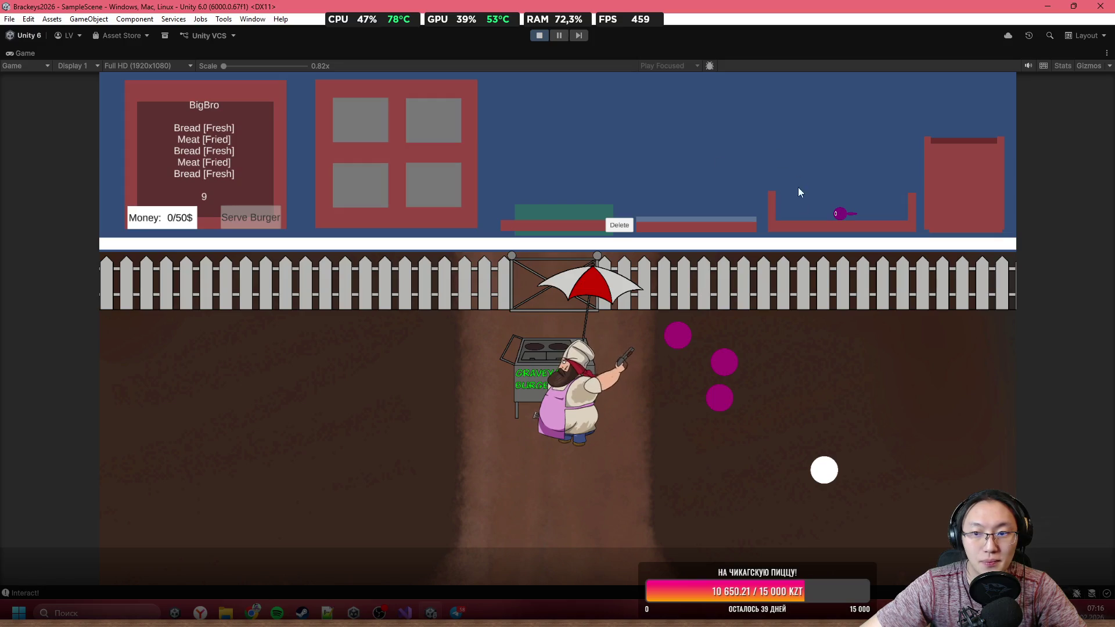
{"action": "left_click", "coordinate": [492, 113]}
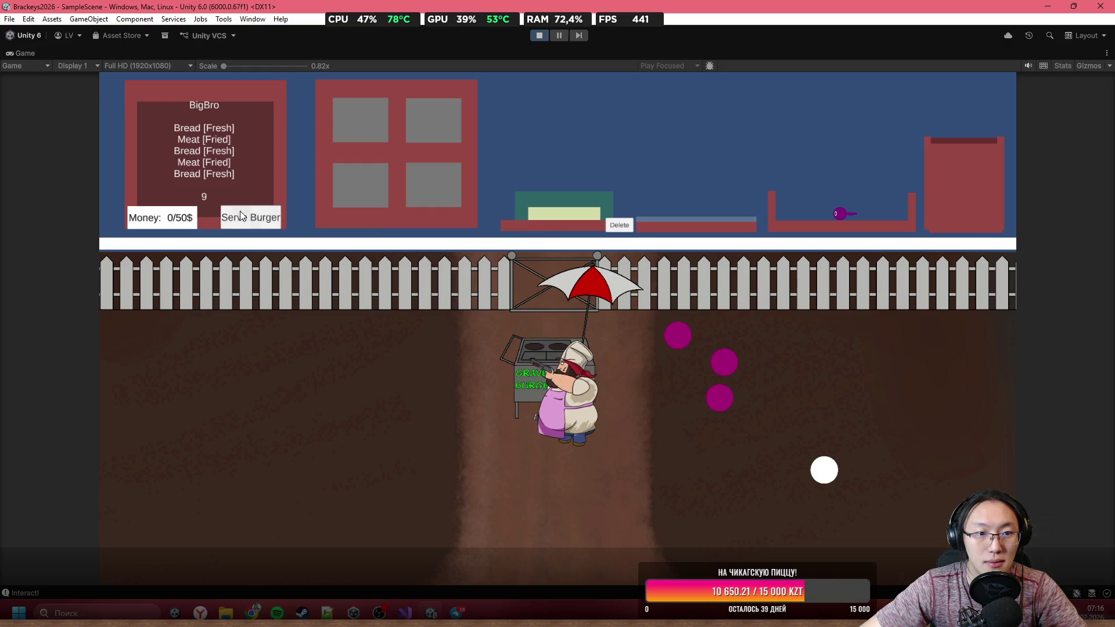
{"action": "left_click", "coordinate": [244, 218]}
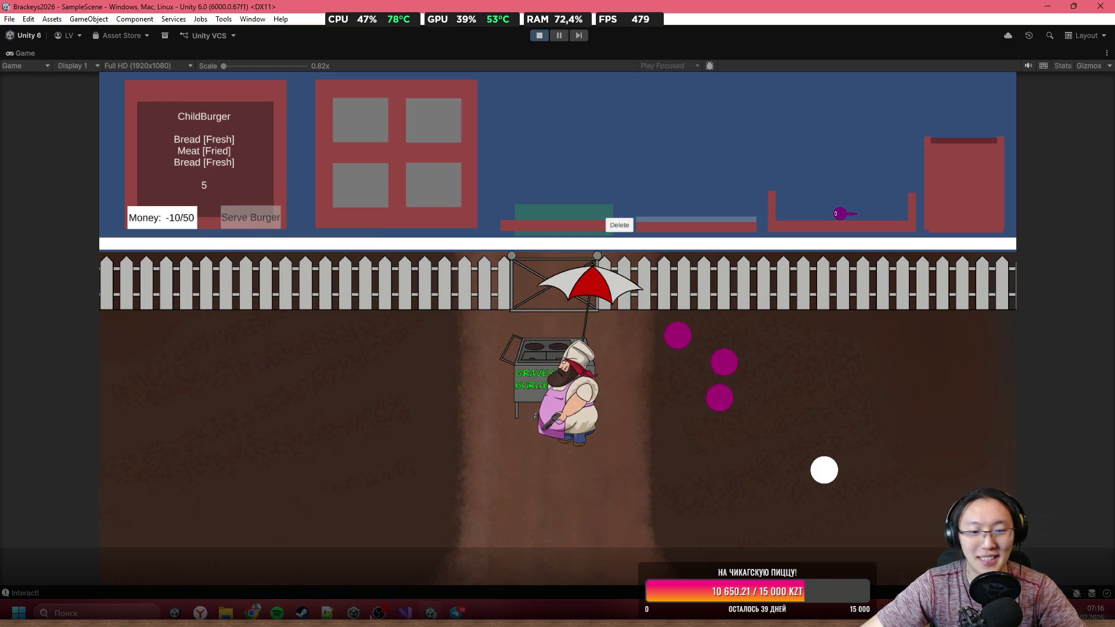
{"action": "left_click", "coordinate": [406, 613]}
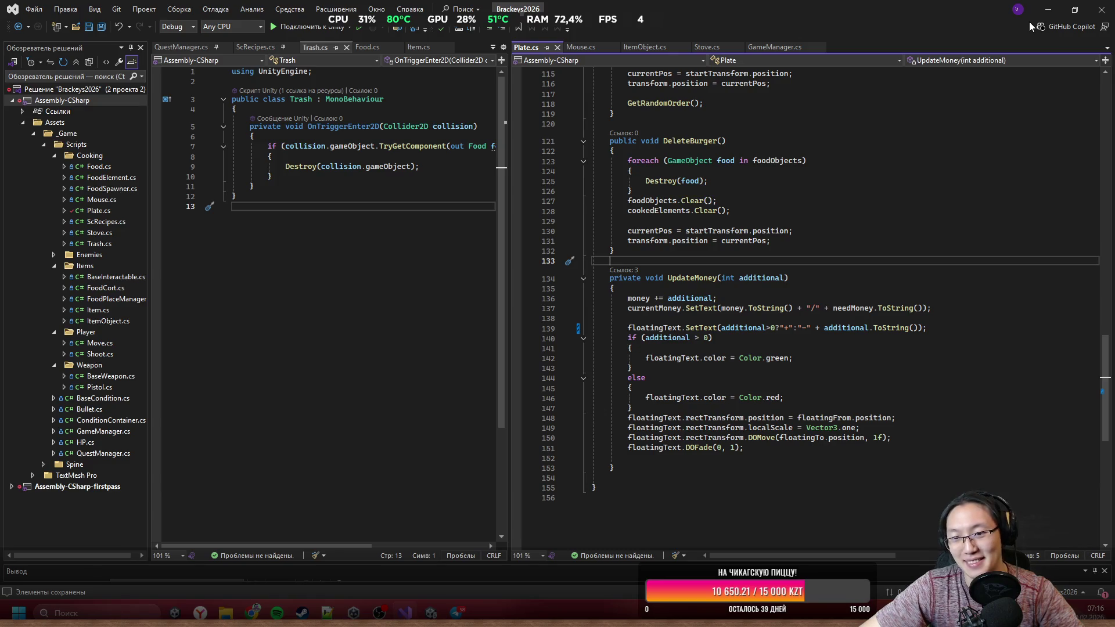
{"action": "left_click", "coordinate": [1048, 10]}
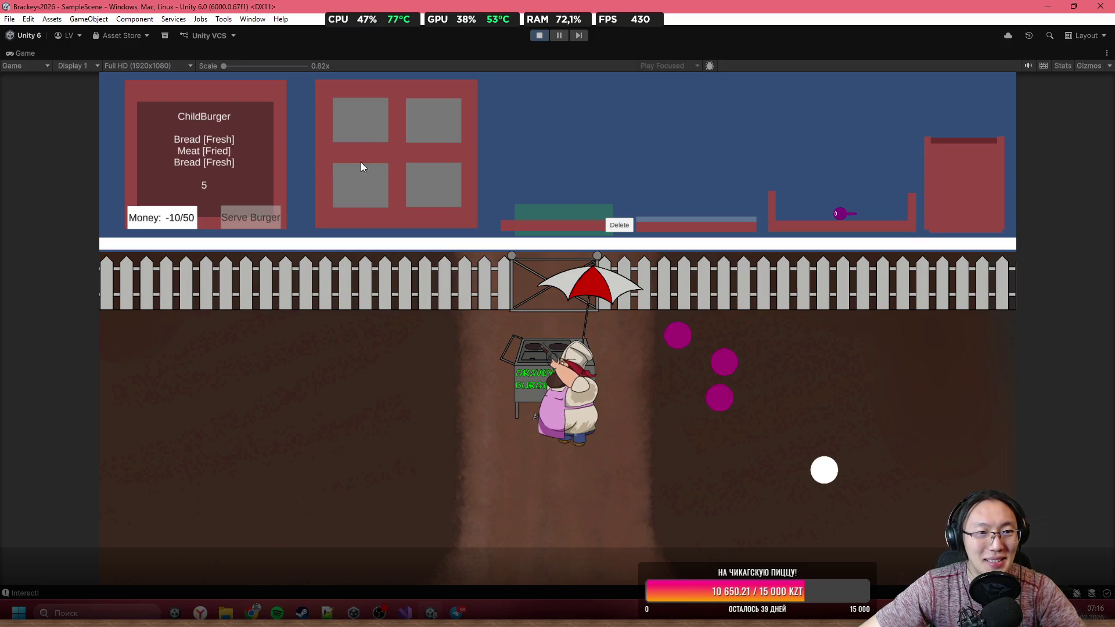
Step: Assemble a bread-and-fried-patty burger and serve it, raising Money to -5/50
{"action": "left_click_drag", "start_coordinate": [495, 102], "coordinate": [566, 105]}
{"action": "left_click_drag", "start_coordinate": [430, 116], "coordinate": [603, 111]}
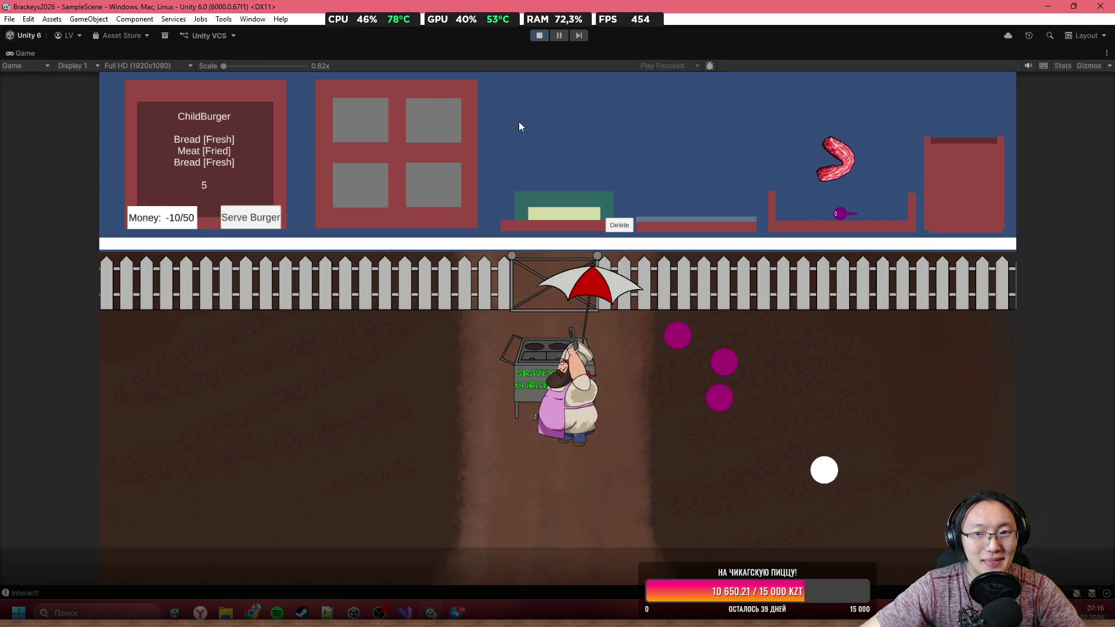
{"action": "mouse_move", "coordinate": [424, 113]}
{"action": "left_mouse_down"}
{"action": "mouse_move", "coordinate": [452, 100]}
{"action": "mouse_move", "coordinate": [545, 112]}
{"action": "left_mouse_up"}
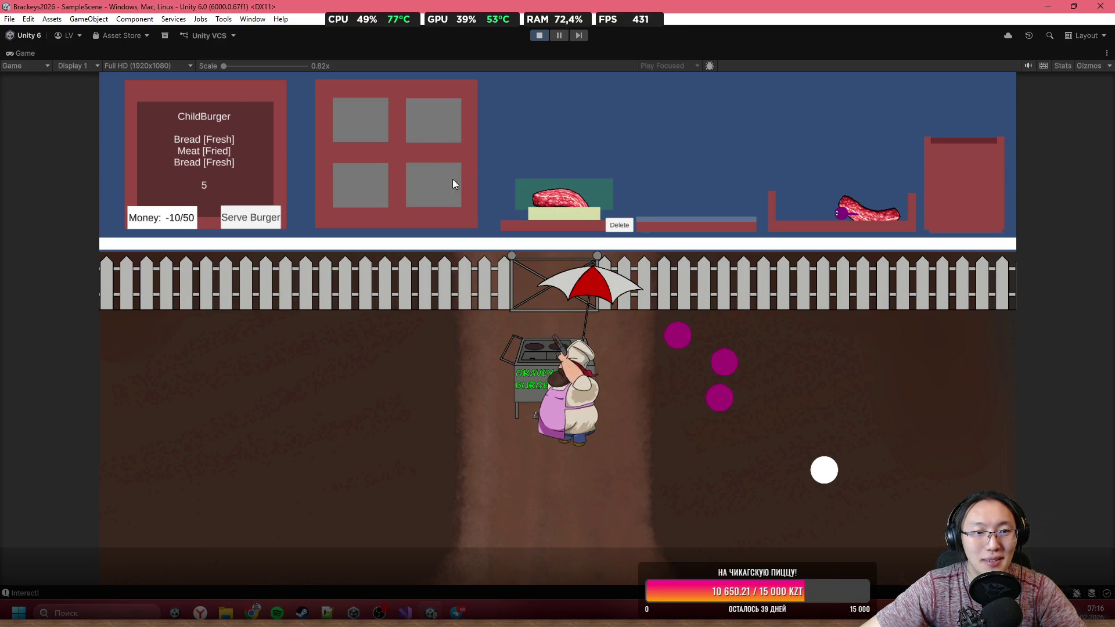
{"action": "left_click", "coordinate": [618, 230]}
{"action": "left_click_drag", "start_coordinate": [402, 174], "coordinate": [534, 95]}
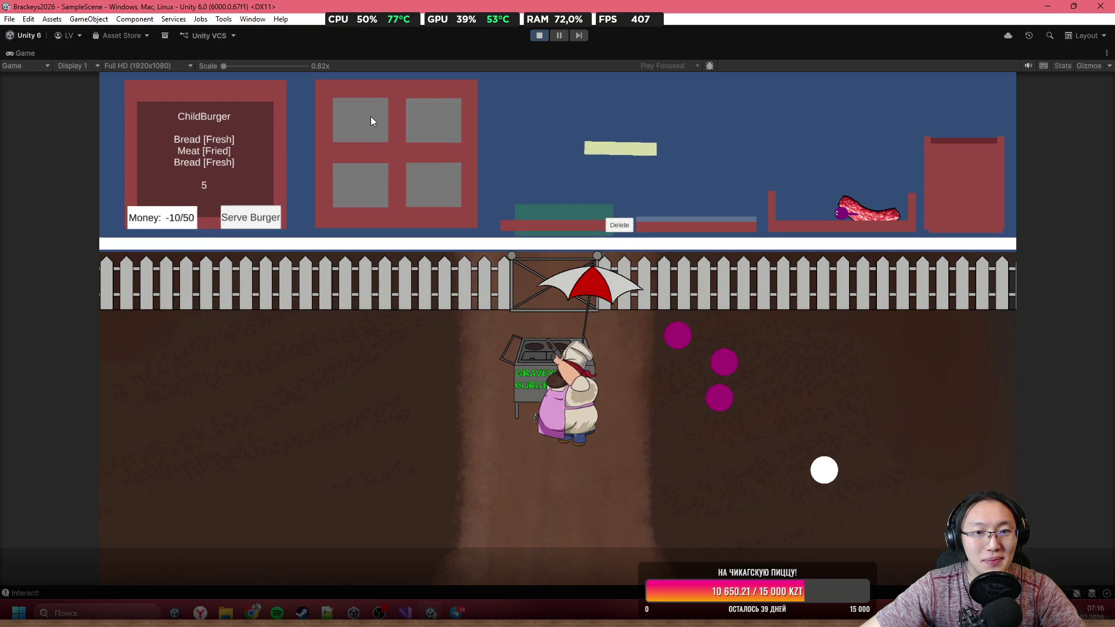
{"action": "left_click_drag", "start_coordinate": [370, 116], "coordinate": [600, 102]}
{"action": "mouse_move", "coordinate": [433, 122]}
{"action": "left_mouse_down"}
{"action": "mouse_move", "coordinate": [486, 131]}
{"action": "mouse_move", "coordinate": [491, 113]}
{"action": "mouse_move", "coordinate": [555, 123]}
{"action": "mouse_move", "coordinate": [558, 169]}
{"action": "mouse_move", "coordinate": [556, 102]}
{"action": "mouse_move", "coordinate": [548, 151]}
{"action": "mouse_move", "coordinate": [554, 50]}
{"action": "left_mouse_up"}
{"action": "mouse_move", "coordinate": [655, 212]}
{"action": "left_mouse_down"}
{"action": "mouse_move", "coordinate": [629, 116]}
{"action": "mouse_move", "coordinate": [604, 145]}
{"action": "left_mouse_up"}
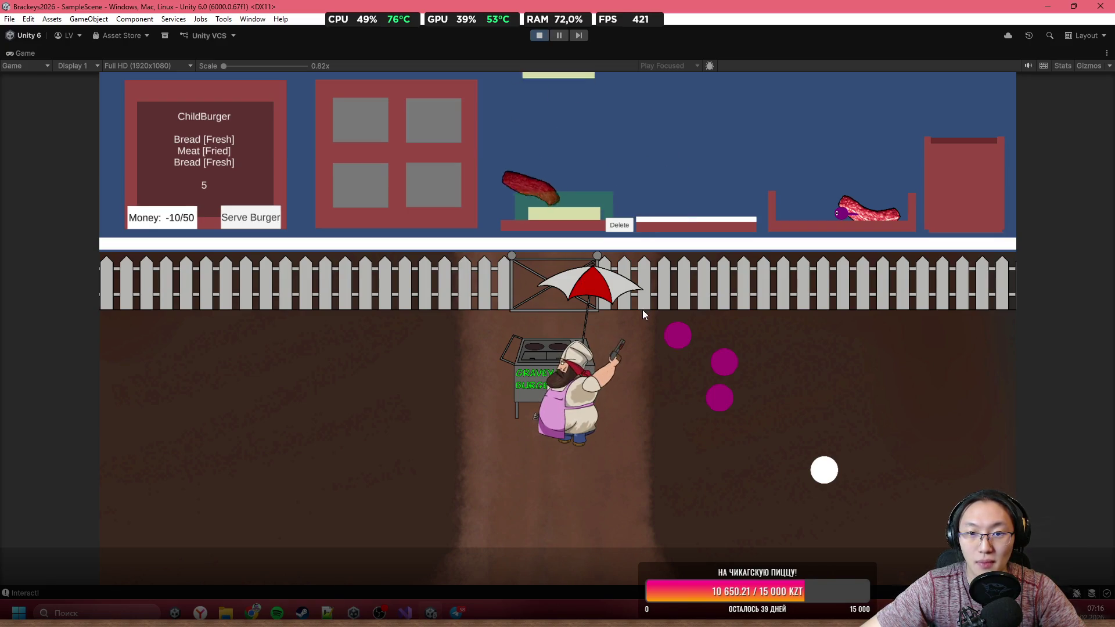
{"action": "left_click", "coordinate": [250, 218]}
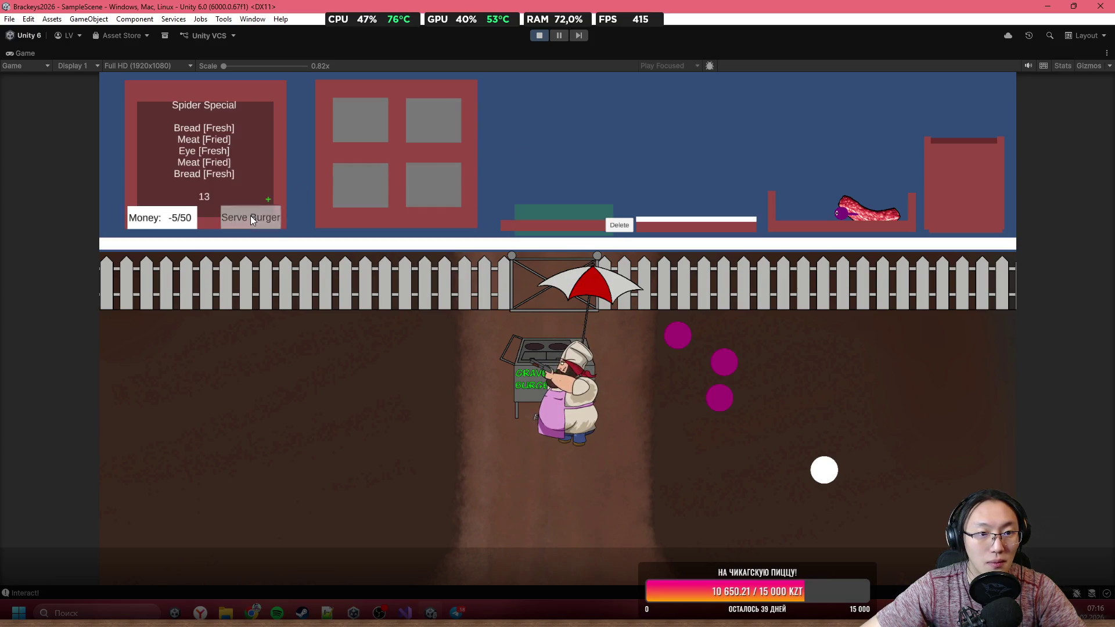
{"action": "left_click", "coordinate": [405, 611]}
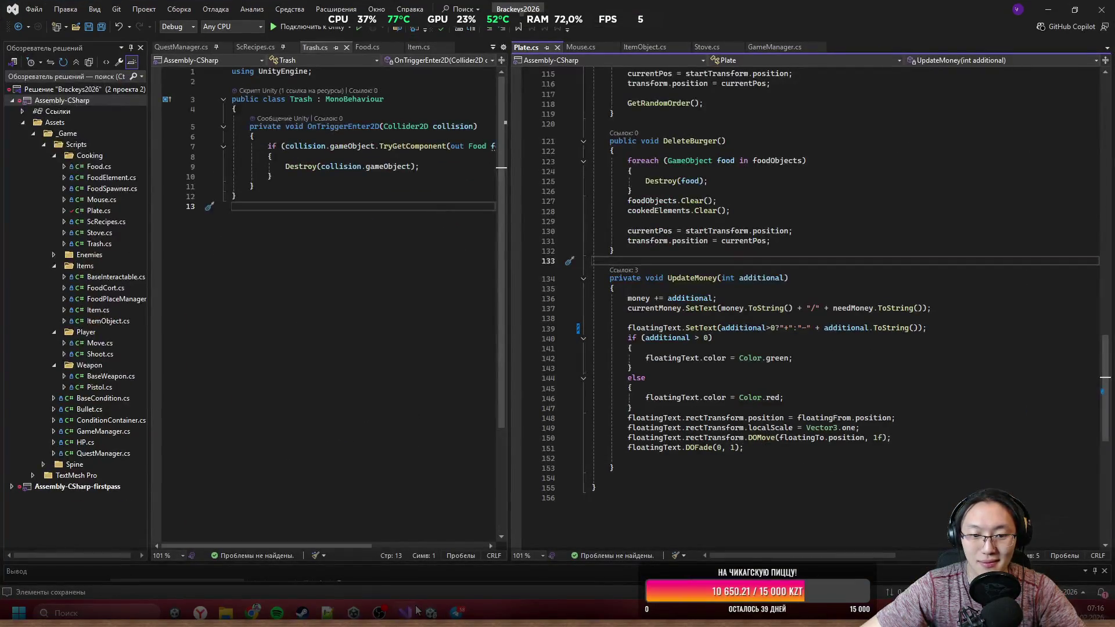
Step: Wrap additional>0?"+":"-" on line 139 in parentheses, save Plate.cs and return to Unity
{"action": "mouse_move", "coordinate": [721, 328]}
{"action": "left_mouse_down"}
{"action": "mouse_move", "coordinate": [922, 329]}
{"action": "mouse_move", "coordinate": [801, 331]}
{"action": "left_mouse_up"}
{"action": "left_click", "coordinate": [812, 330]}
{"action": "type", "text": ")"}
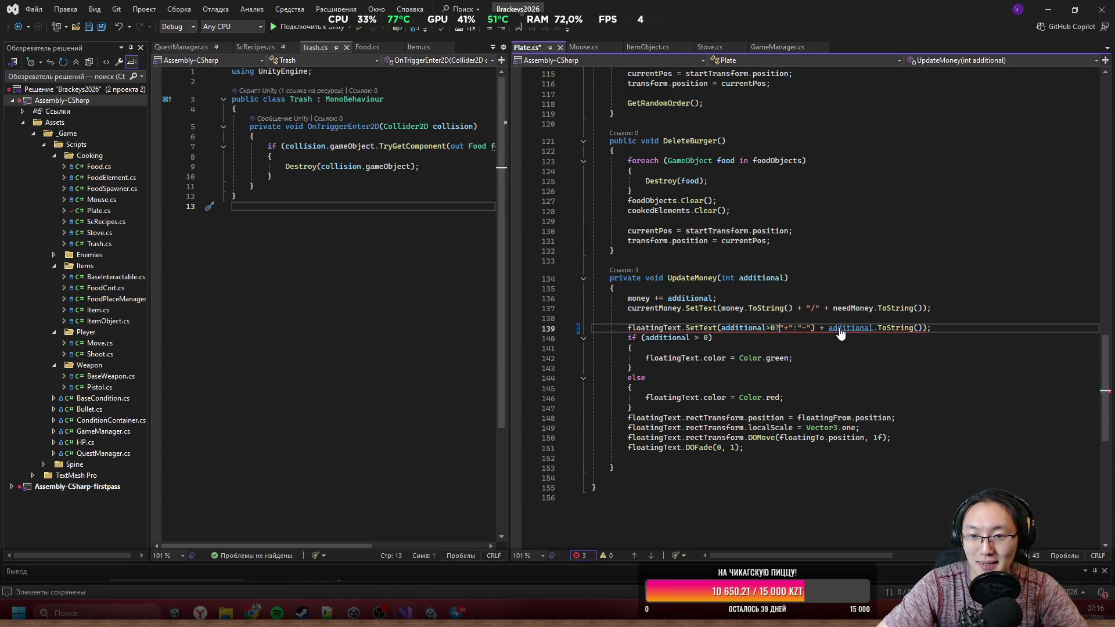
{"action": "type", "text": "("}
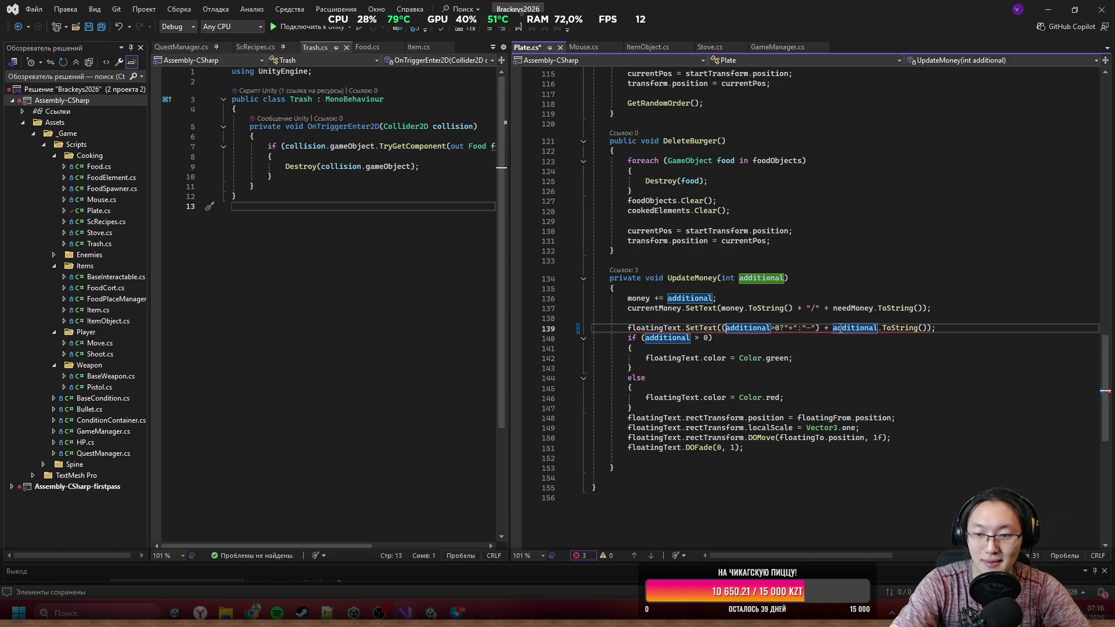
{"action": "left_click", "coordinate": [860, 262]}
{"action": "key", "text": "ctrl+s"}
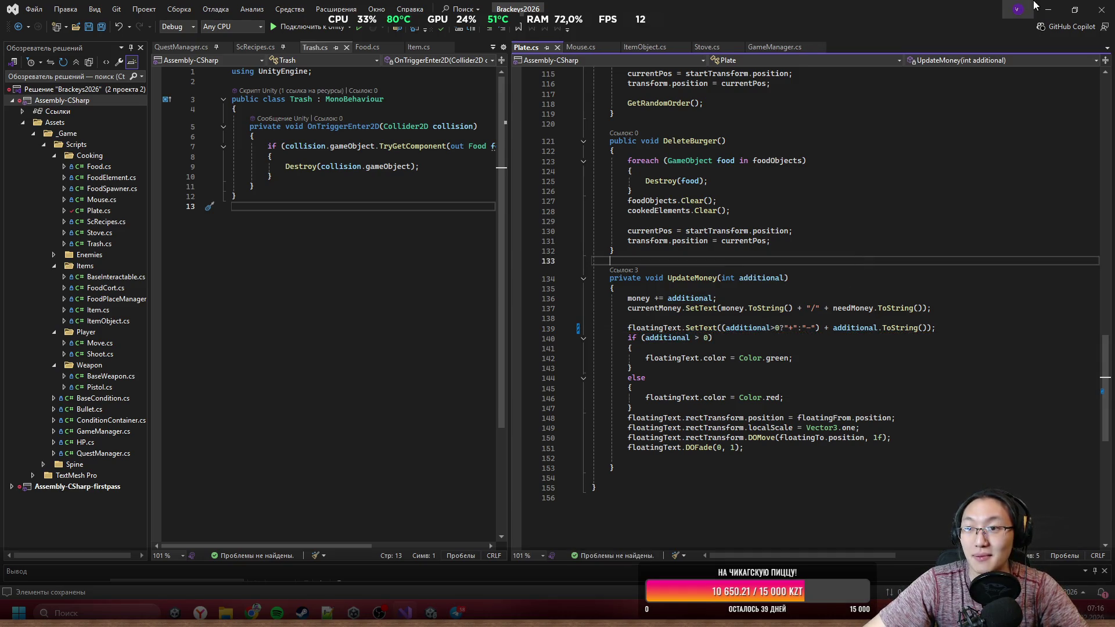
{"action": "key", "text": "alt+Tab"}
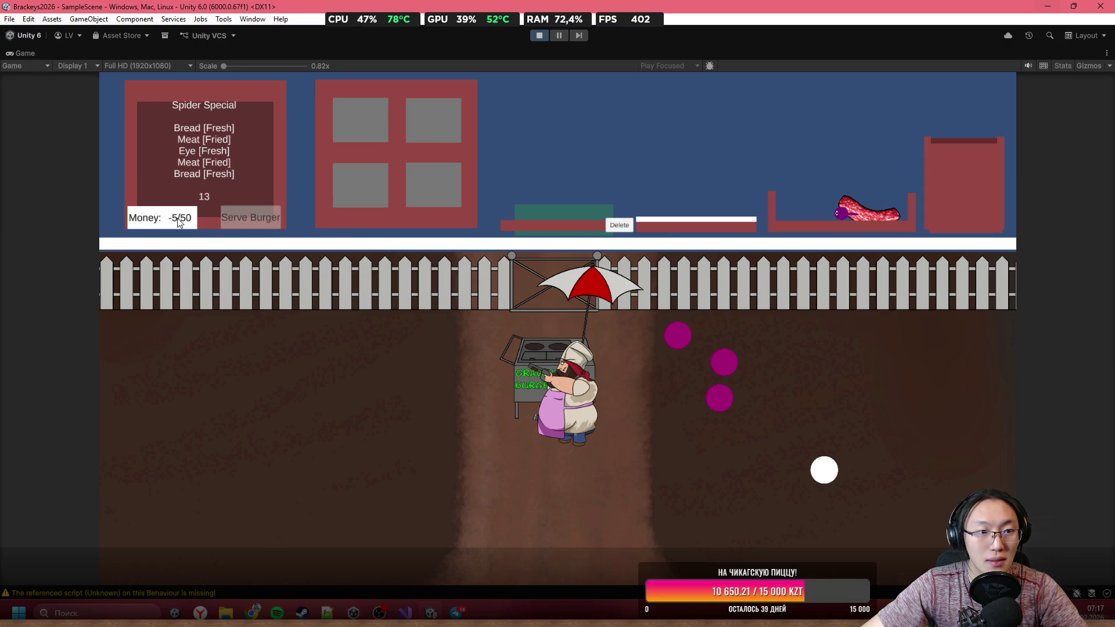
Step: Restart the game with the new script, walk to the burger cart and open the kitchen
{"action": "left_click", "coordinate": [429, 113]}
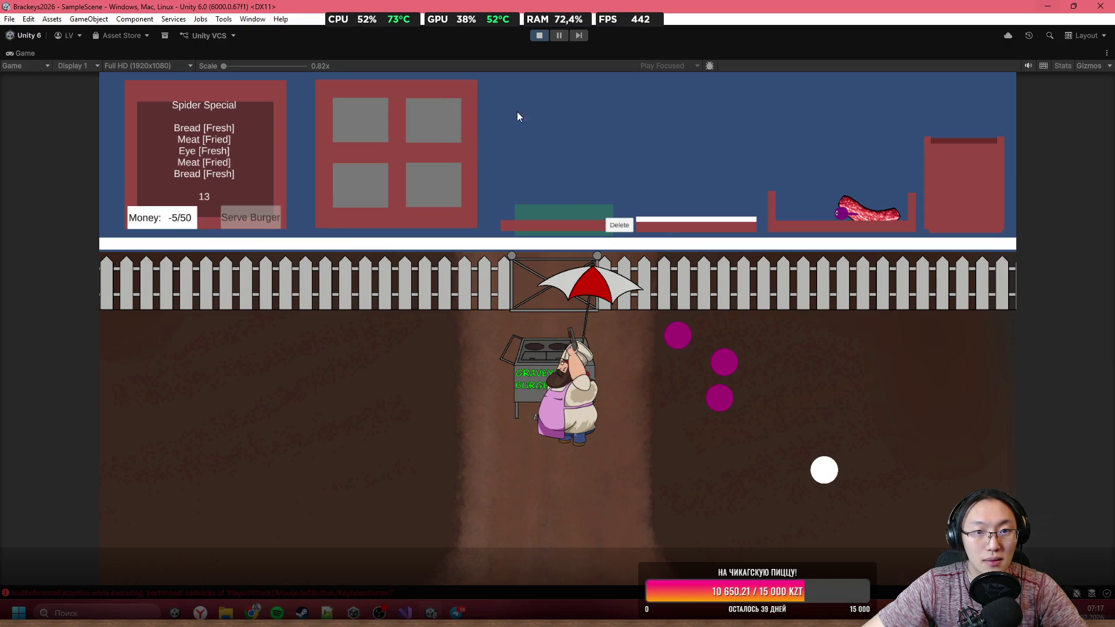
{"action": "left_click", "coordinate": [541, 37]}
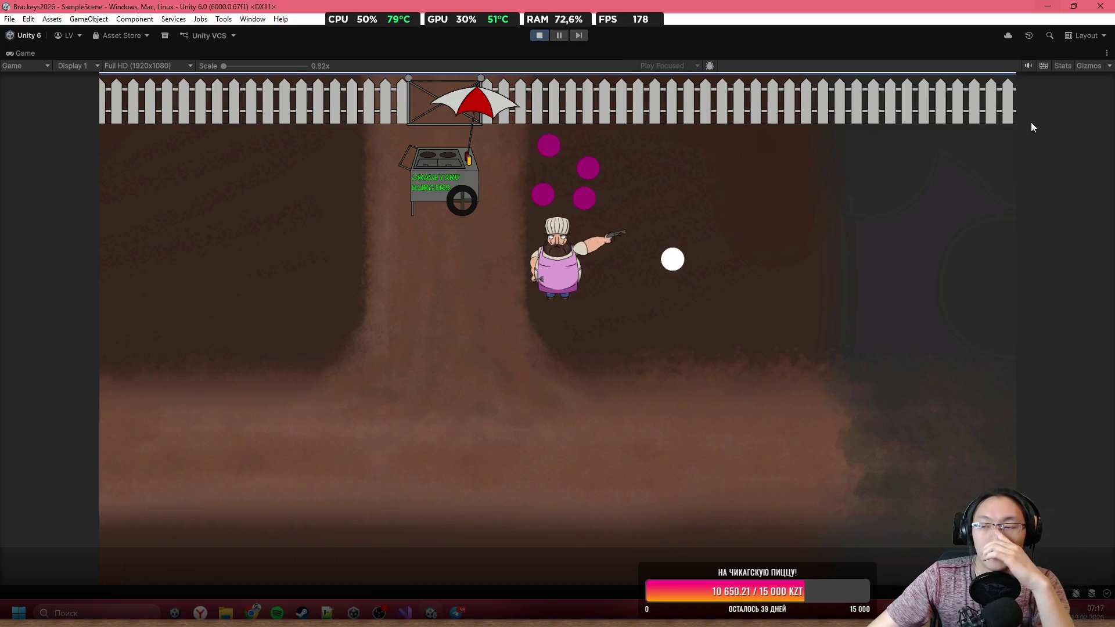
{"action": "key", "text": "w+a"}
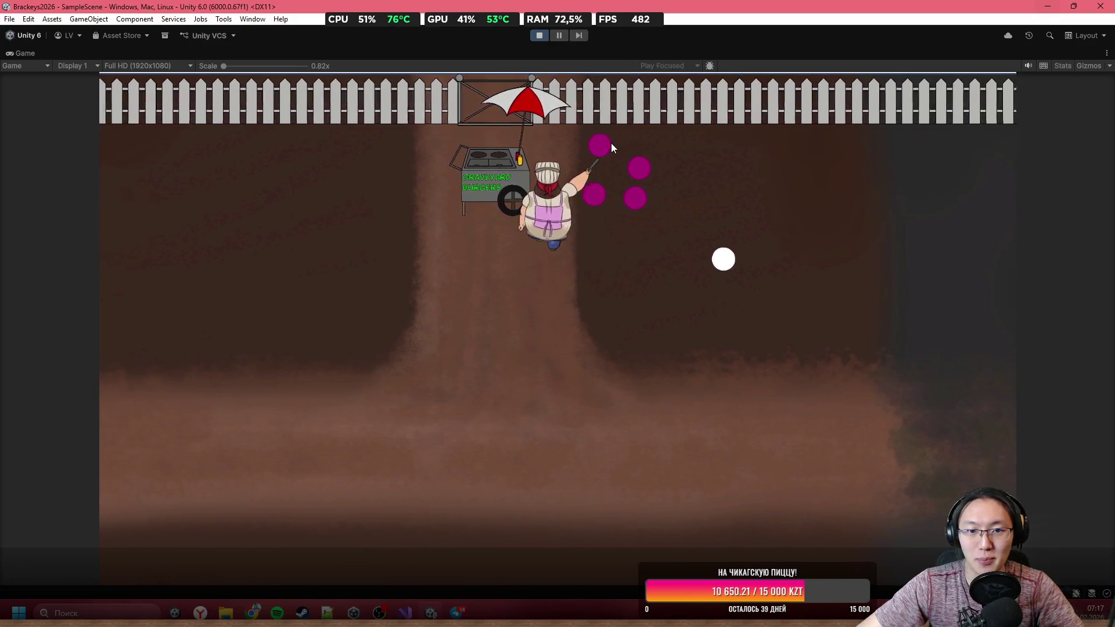
{"action": "key", "text": "e"}
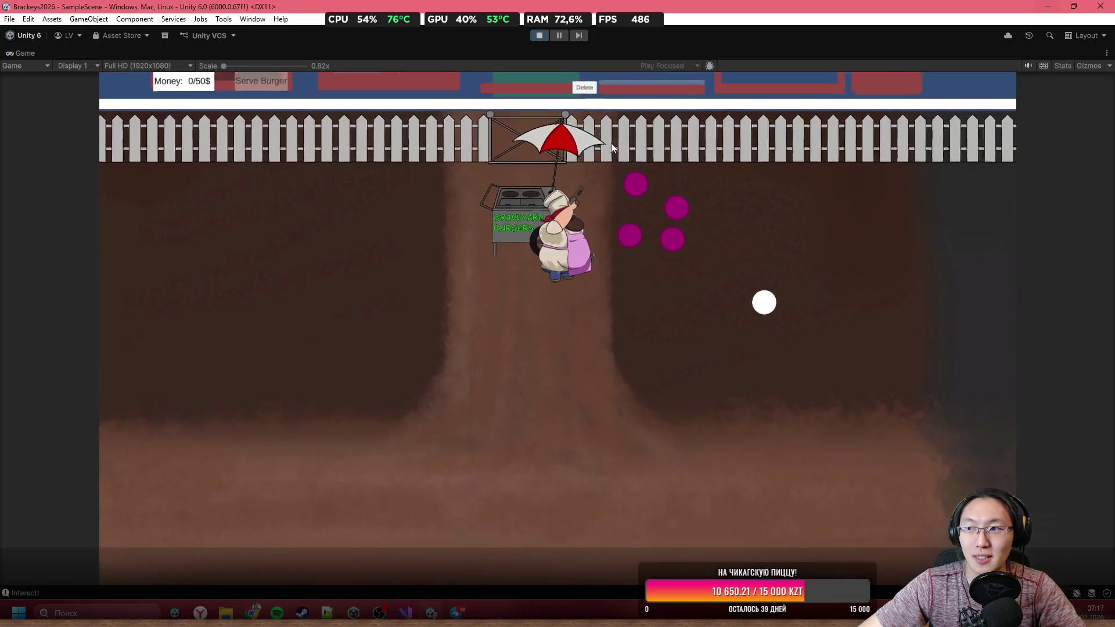
Step: Grill a patty and lay out bread, discarding the burnt patty and clearing the plate
{"action": "mouse_move", "coordinate": [368, 115]}
{"action": "left_mouse_down"}
{"action": "mouse_move", "coordinate": [500, 99]}
{"action": "mouse_move", "coordinate": [673, 104]}
{"action": "left_mouse_up"}
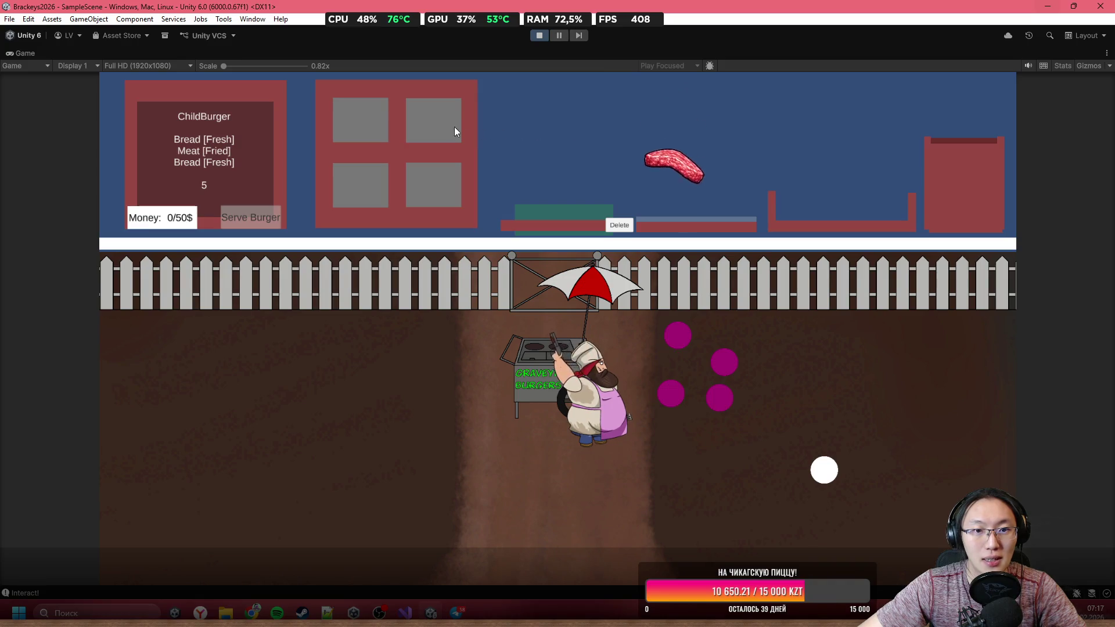
{"action": "left_click_drag", "start_coordinate": [461, 127], "coordinate": [522, 131]}
{"action": "mouse_move", "coordinate": [424, 116]}
{"action": "left_mouse_down"}
{"action": "mouse_move", "coordinate": [567, 127]}
{"action": "mouse_move", "coordinate": [552, 62]}
{"action": "left_mouse_up"}
{"action": "mouse_move", "coordinate": [546, 104]}
{"action": "left_mouse_down"}
{"action": "mouse_move", "coordinate": [542, 69]}
{"action": "mouse_move", "coordinate": [556, 94]}
{"action": "mouse_move", "coordinate": [550, 129]}
{"action": "mouse_move", "coordinate": [562, 70]}
{"action": "left_mouse_up"}
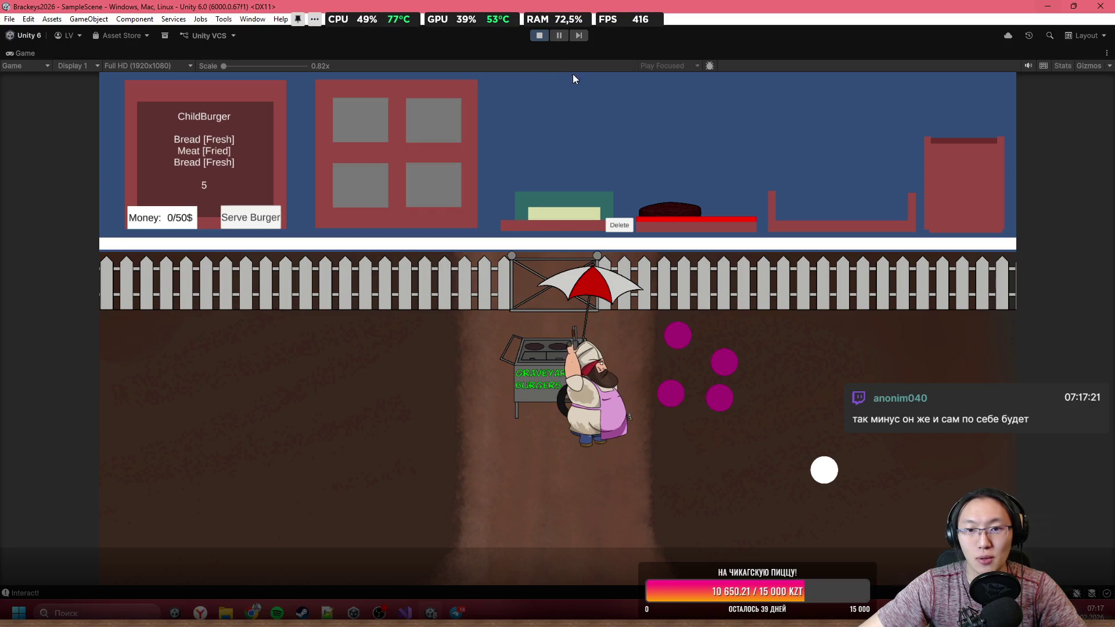
{"action": "left_click", "coordinate": [675, 200]}
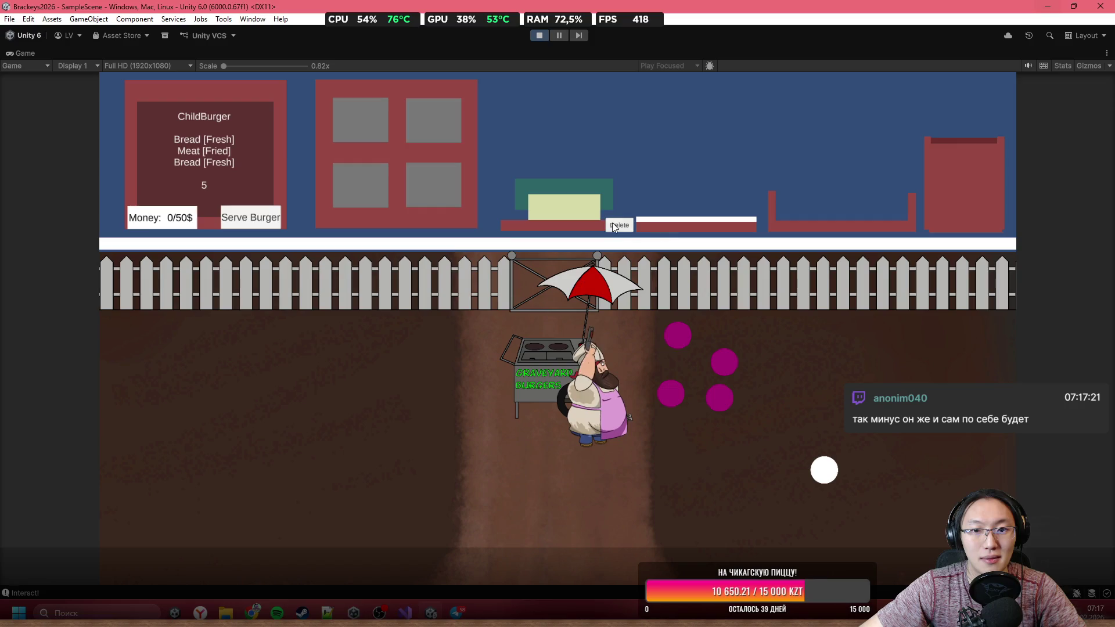
{"action": "mouse_move", "coordinate": [410, 123]}
{"action": "left_mouse_down"}
{"action": "mouse_move", "coordinate": [483, 110]}
{"action": "mouse_move", "coordinate": [521, 132]}
{"action": "left_mouse_up"}
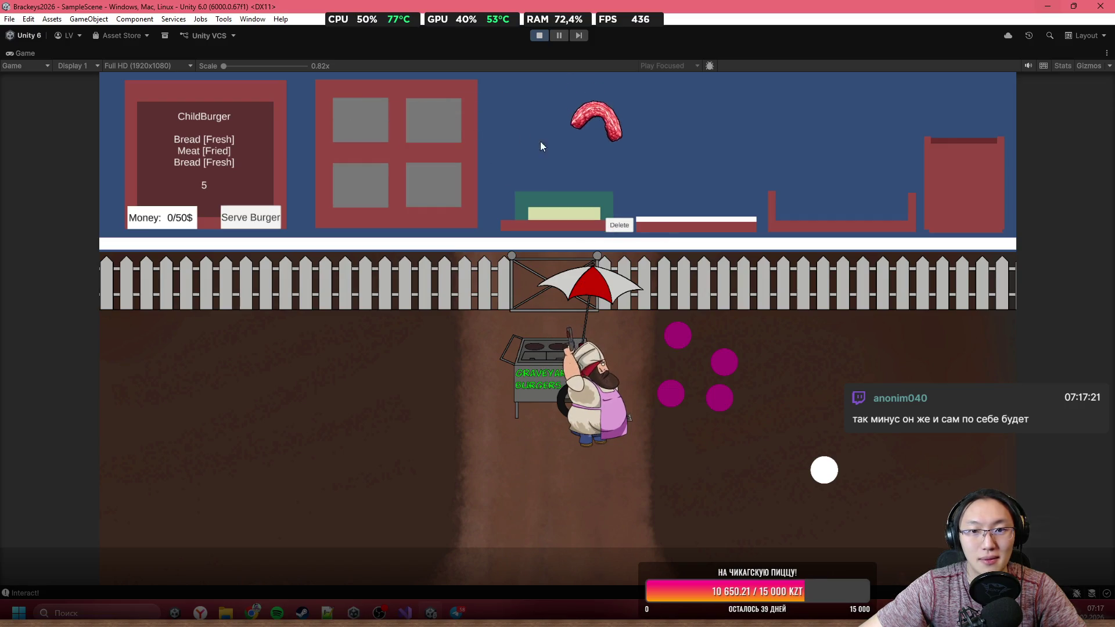
{"action": "left_click", "coordinate": [625, 229]}
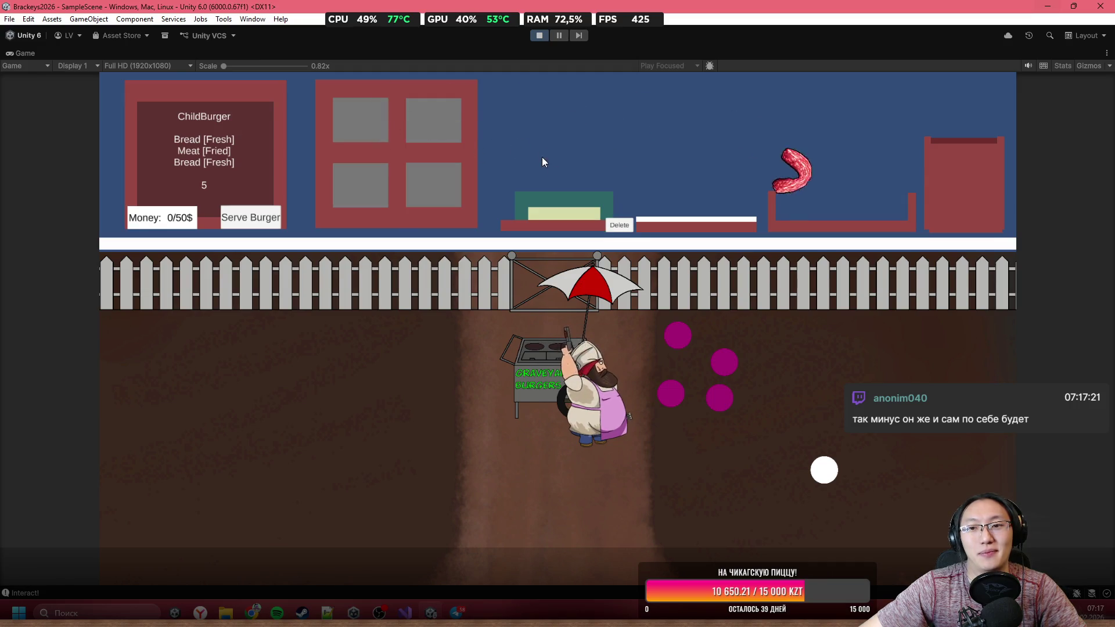
Step: Fry a new patty onto a bun, clear the plate, and start another patty on the right grill
{"action": "mouse_move", "coordinate": [459, 123]}
{"action": "left_mouse_down"}
{"action": "mouse_move", "coordinate": [503, 103]}
{"action": "mouse_move", "coordinate": [517, 156]}
{"action": "left_mouse_up"}
{"action": "mouse_move", "coordinate": [423, 163]}
{"action": "left_mouse_down"}
{"action": "mouse_move", "coordinate": [481, 122]}
{"action": "mouse_move", "coordinate": [560, 127]}
{"action": "mouse_move", "coordinate": [575, 100]}
{"action": "mouse_move", "coordinate": [562, 111]}
{"action": "mouse_move", "coordinate": [566, 158]}
{"action": "left_mouse_up"}
{"action": "mouse_move", "coordinate": [667, 200]}
{"action": "left_mouse_down"}
{"action": "mouse_move", "coordinate": [650, 94]}
{"action": "mouse_move", "coordinate": [719, 110]}
{"action": "left_mouse_up"}
{"action": "mouse_move", "coordinate": [800, 216]}
{"action": "left_mouse_down"}
{"action": "mouse_move", "coordinate": [514, 115]}
{"action": "mouse_move", "coordinate": [554, 136]}
{"action": "left_mouse_up"}
{"action": "mouse_move", "coordinate": [423, 171]}
{"action": "left_mouse_down"}
{"action": "mouse_move", "coordinate": [542, 82]}
{"action": "mouse_move", "coordinate": [552, 92]}
{"action": "left_mouse_up"}
{"action": "left_click", "coordinate": [619, 224]}
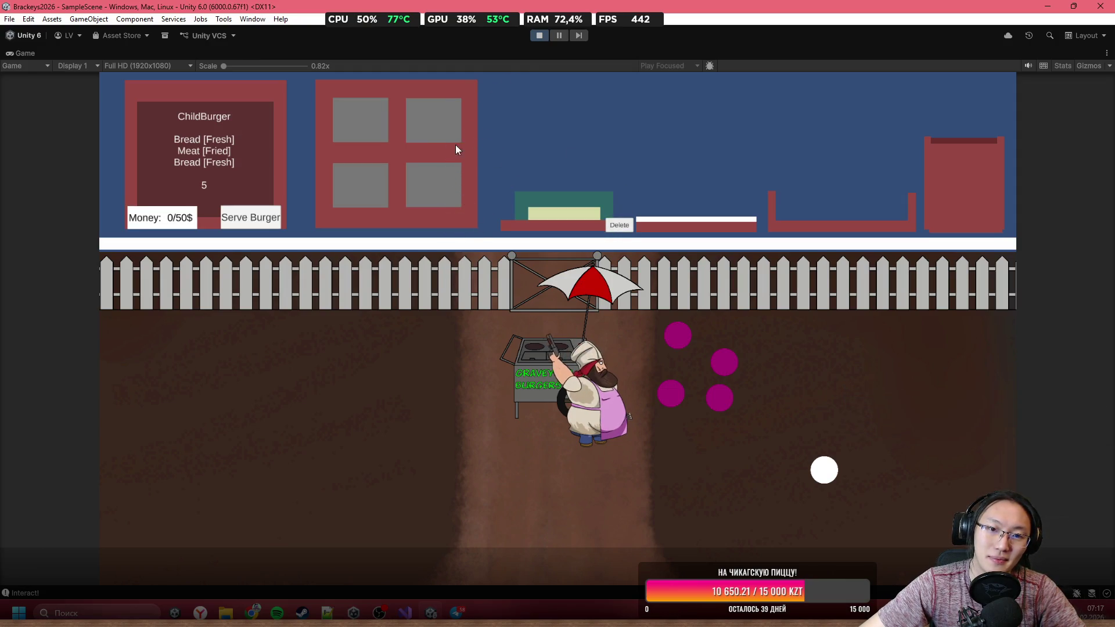
{"action": "left_click_drag", "start_coordinate": [392, 120], "coordinate": [662, 107]}
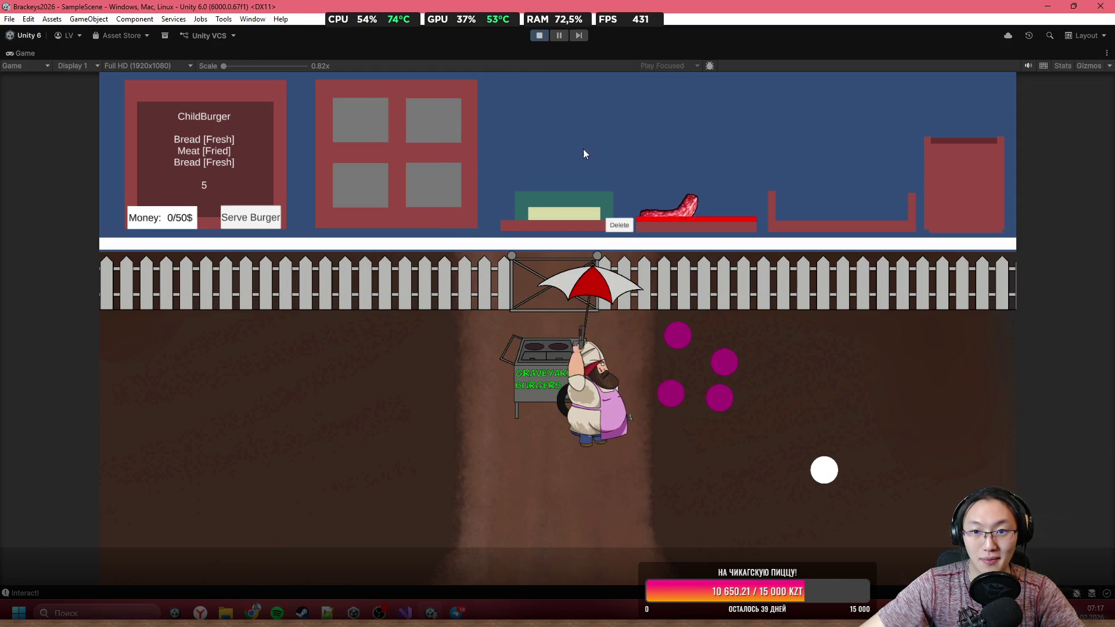